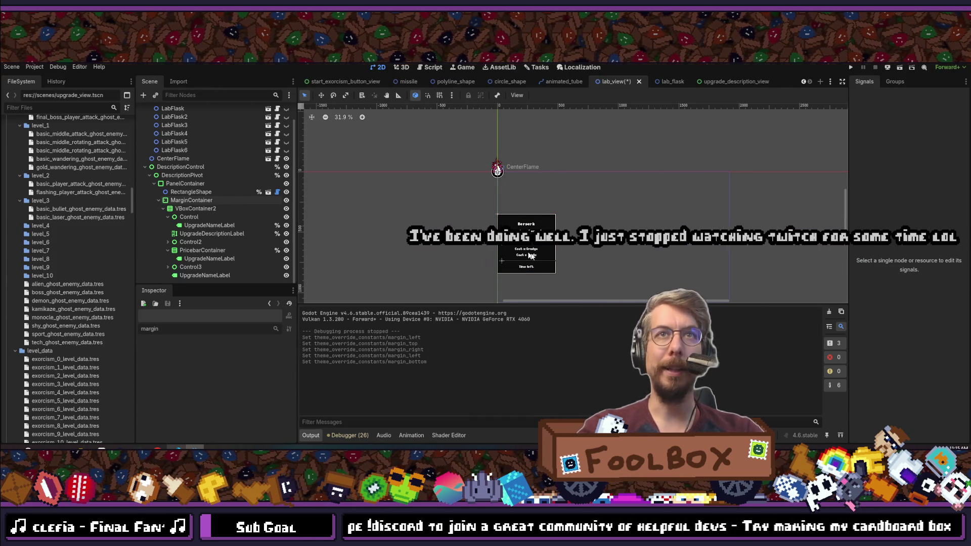
# Set the MarginContainer's left and right margin overrides to 30.
pyautogui.scroll(4, 517, 250)
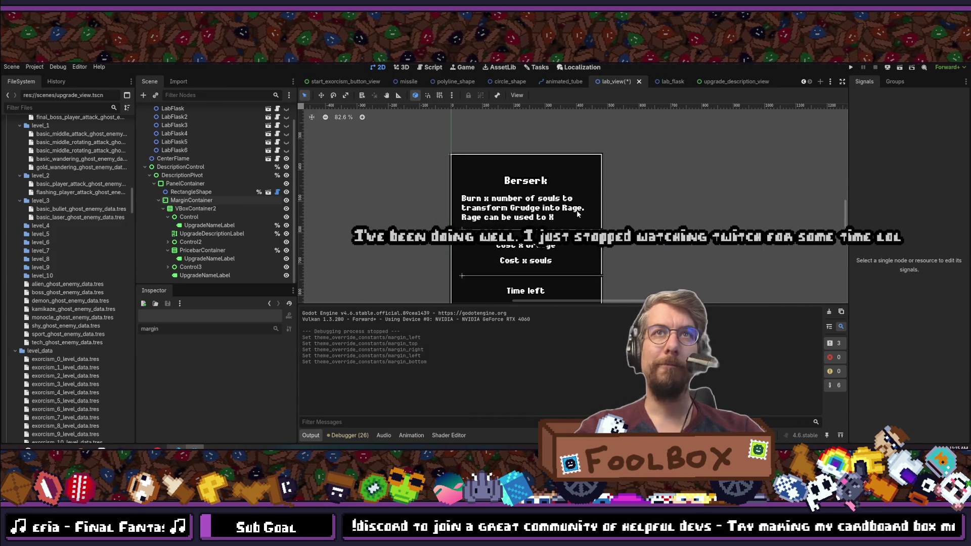
pyautogui.click(201, 227)
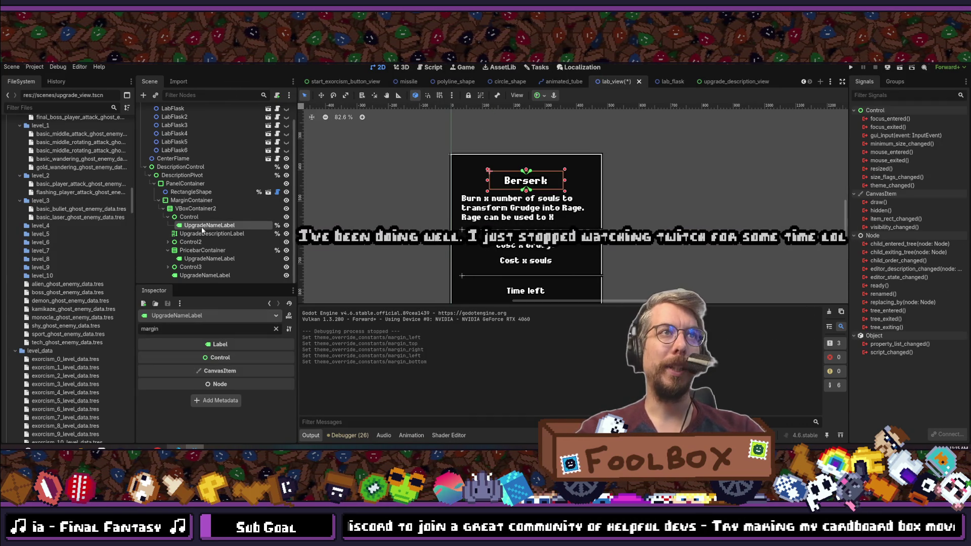
pyautogui.click(195, 201)
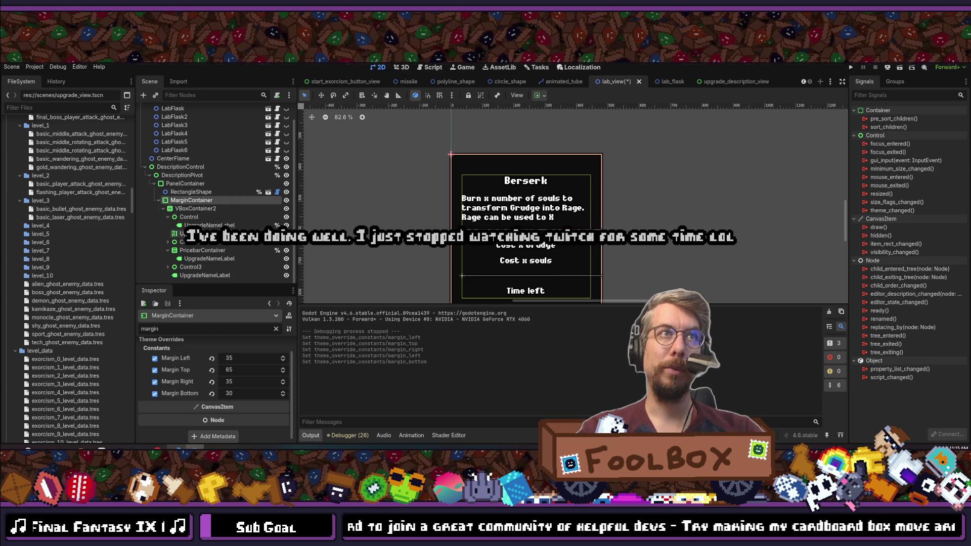
pyautogui.click(733, 81)
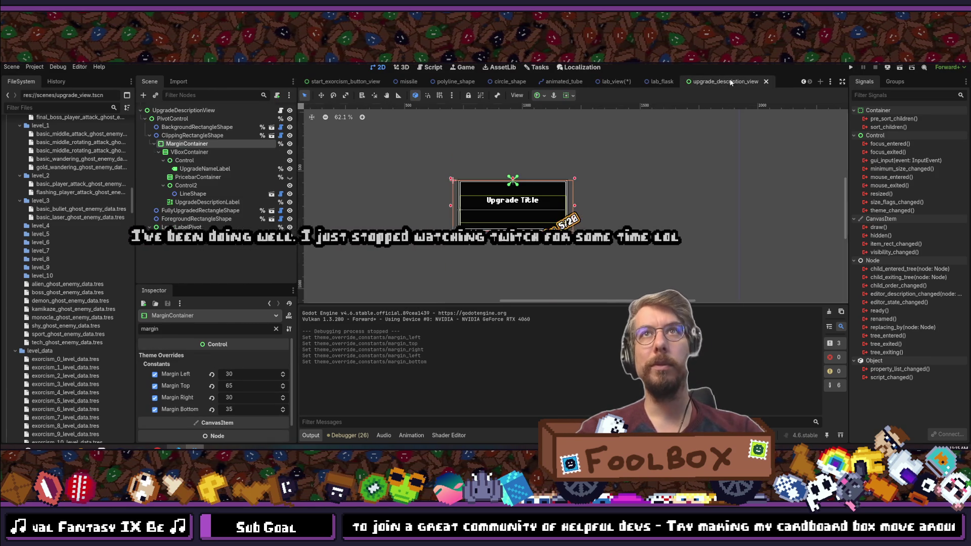
pyautogui.click(614, 83)
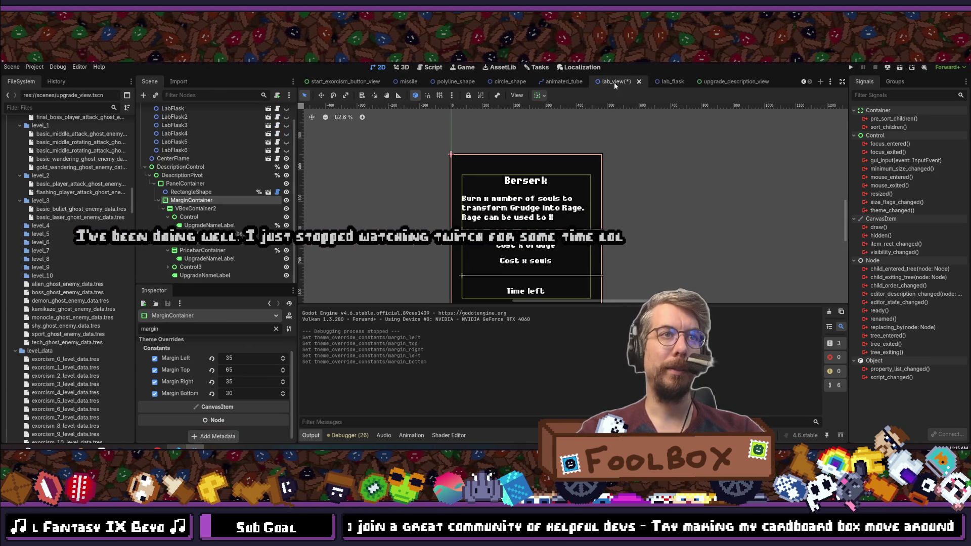
pyautogui.click(249, 357)
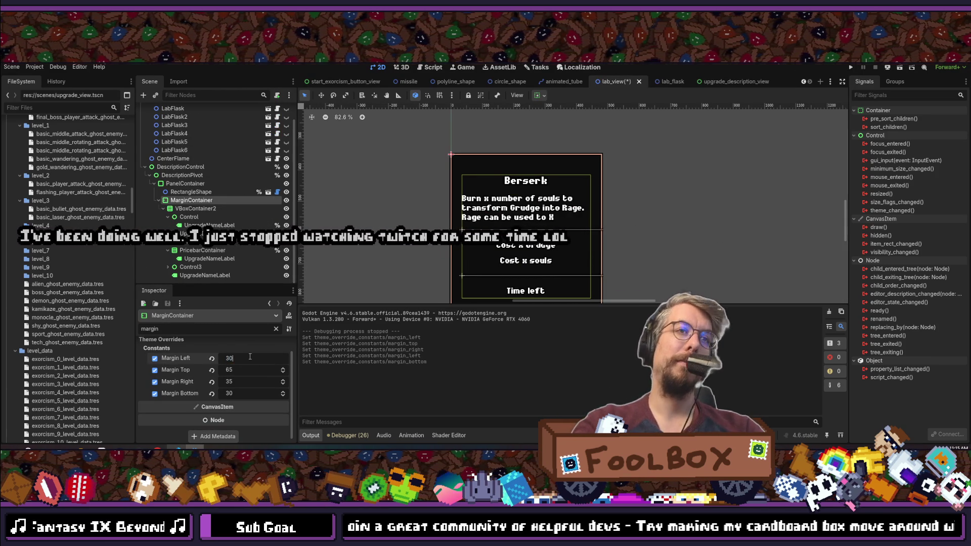
pyautogui.write('30')
pyautogui.press('Tab')
pyautogui.press('Tab')
pyautogui.write('30')
pyautogui.press('Tab')
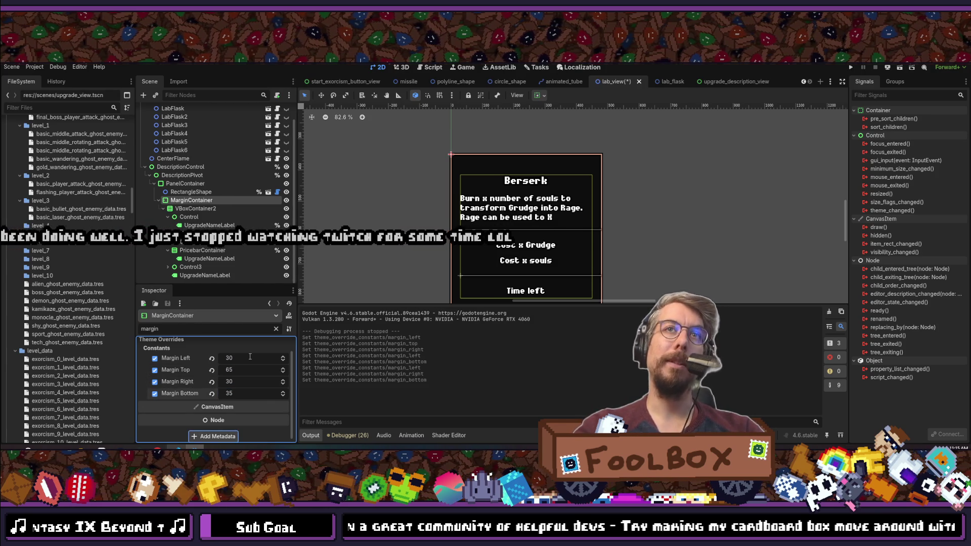
# Set the top and bottom margins to 35 and save lab_view.
pyautogui.click(736, 81)
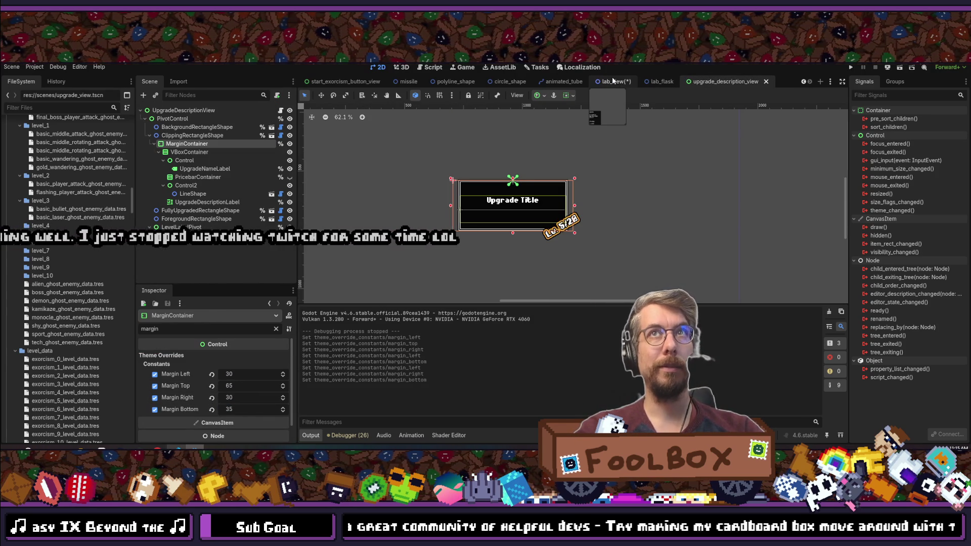
pyautogui.click(613, 82)
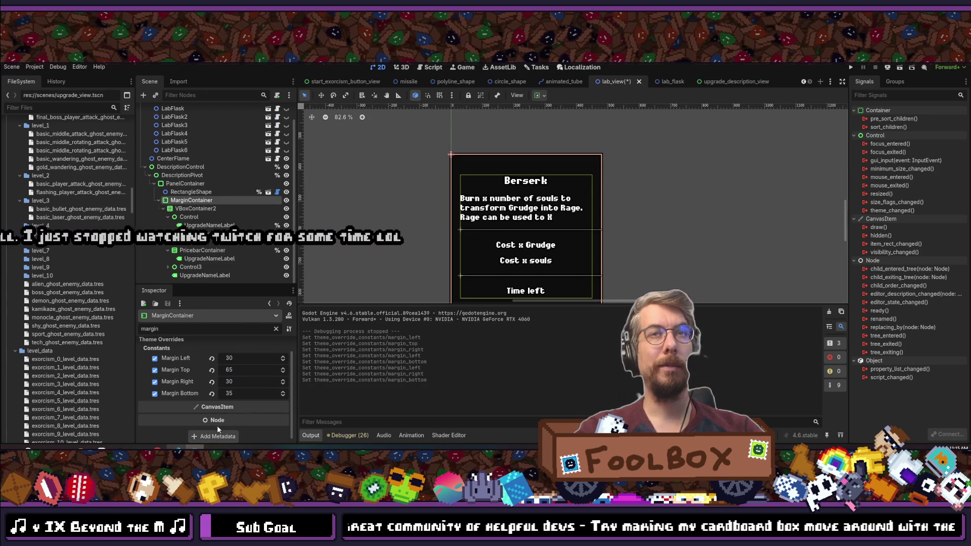
pyautogui.click(235, 370)
pyautogui.write('35')
pyautogui.press('Tab')
pyautogui.click(173, 158)
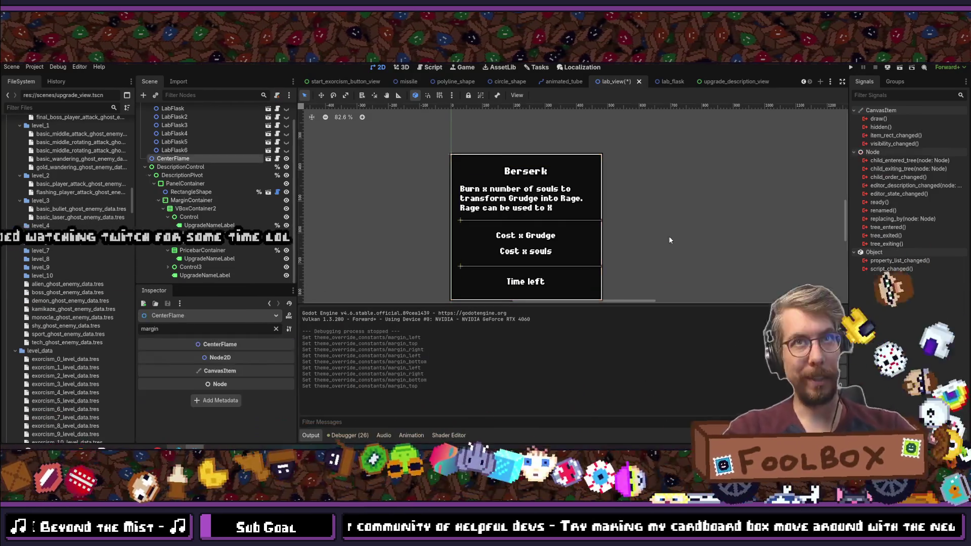
pyautogui.scroll(-5, 449, 206)
pyautogui.hotkey('ctrl', 's')
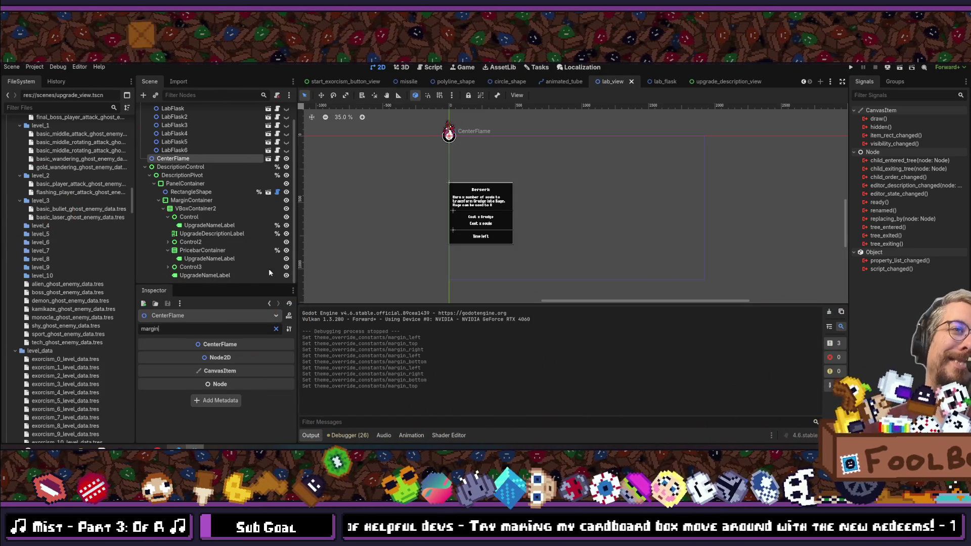
# Clear the Inspector filter, select PanelContainer and run the game to its title screen.
pyautogui.click(276, 330)
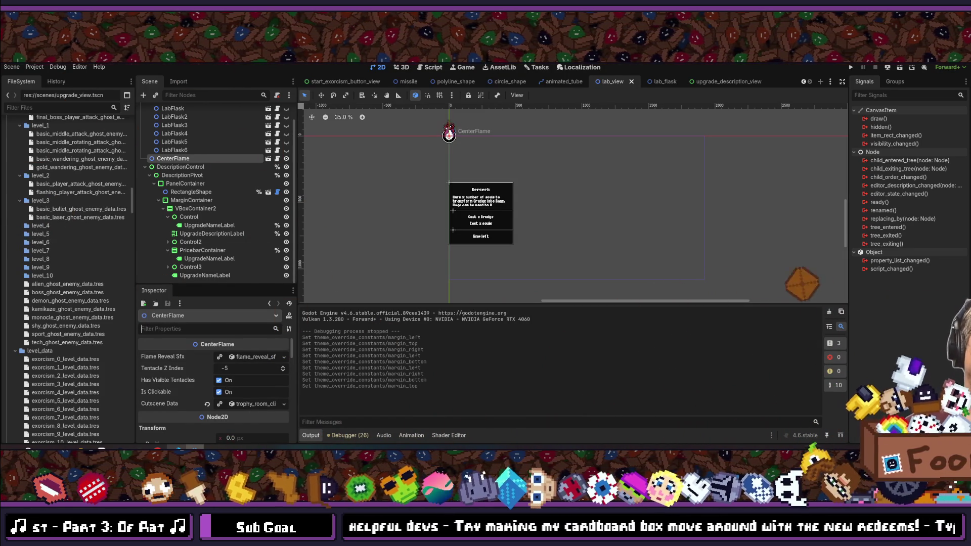
pyautogui.click(198, 185)
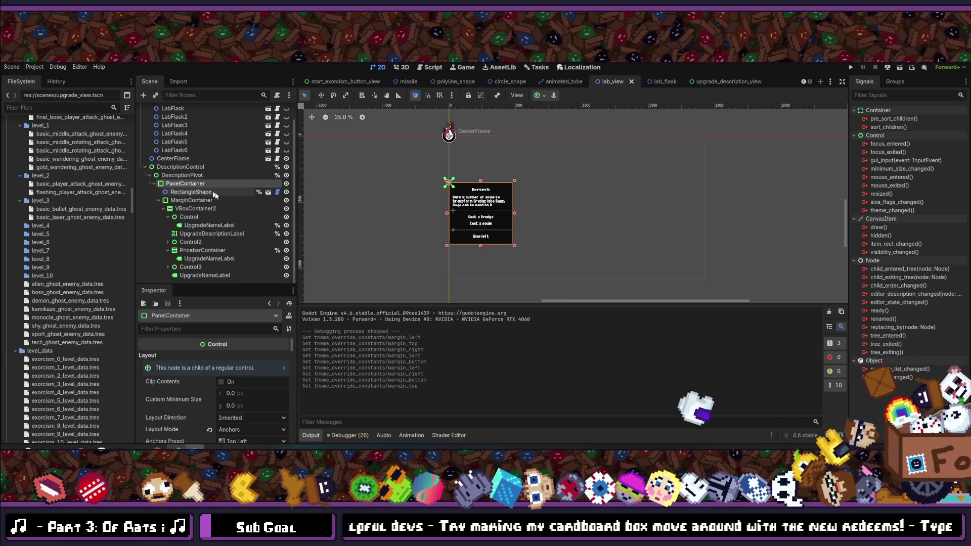
pyautogui.press('F5')
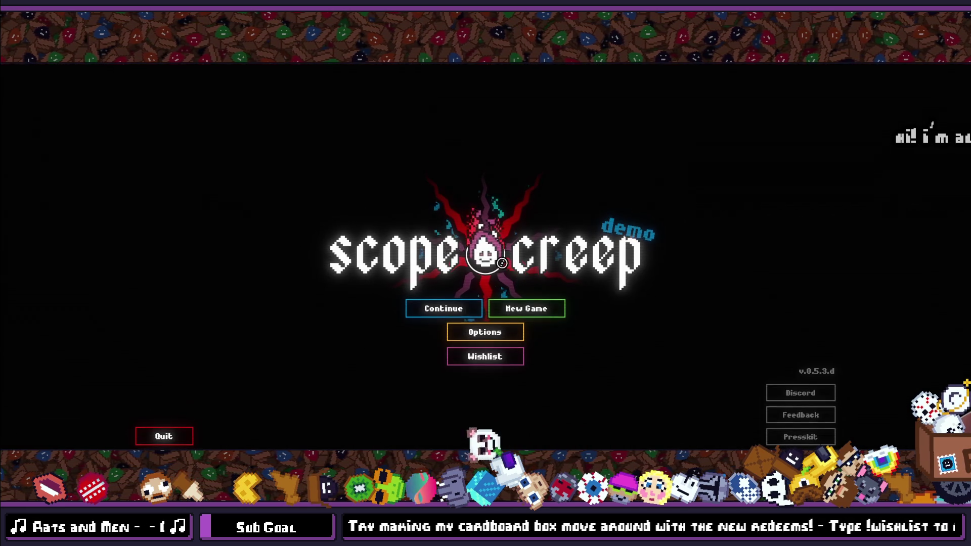
# Continue the saved game, view a flask's Berserk panel in the Laboratory, then stop the game.
pyautogui.click(438, 306)
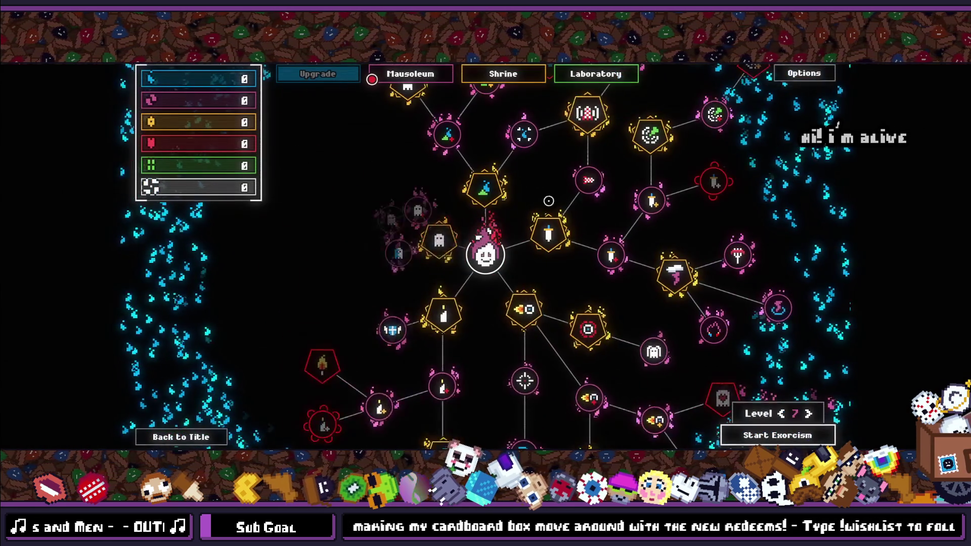
pyautogui.press('q')
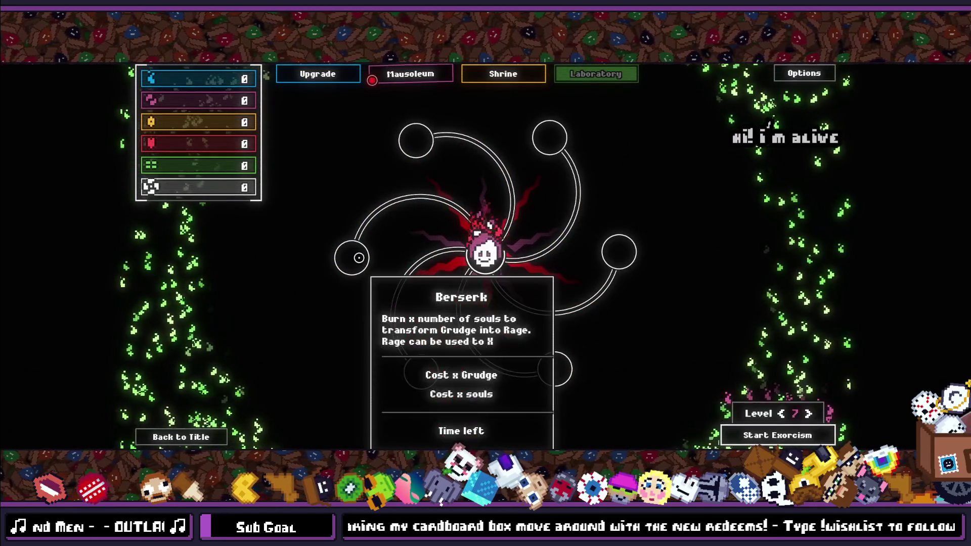
pyautogui.click(357, 258)
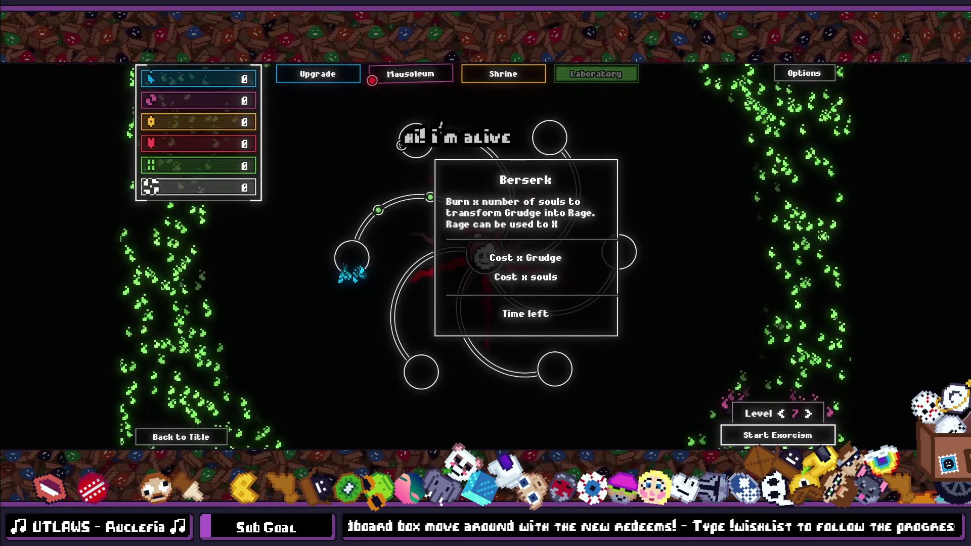
pyautogui.press('F8')
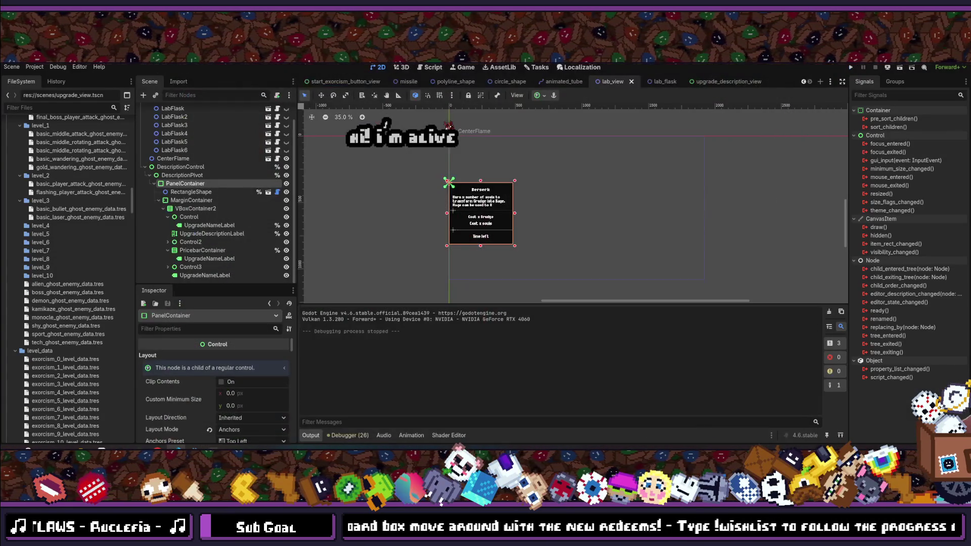
# Set the first LineShape divider under Control2 to length 420.
pyautogui.click(186, 244)
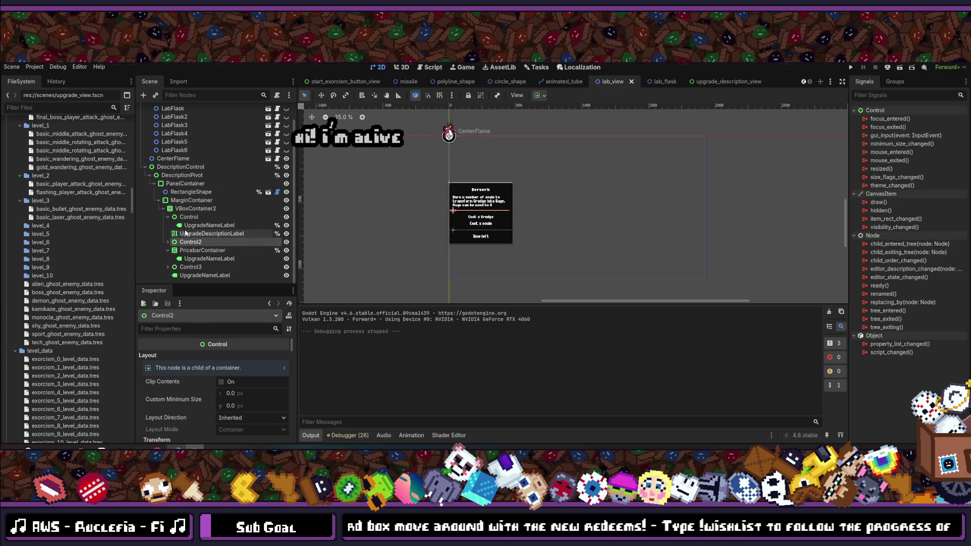
pyautogui.click(195, 249)
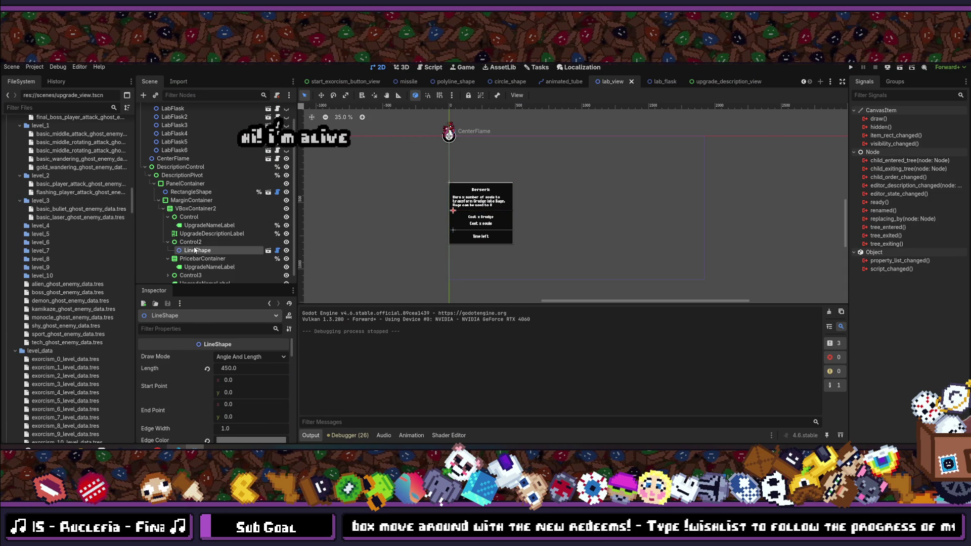
pyautogui.click(184, 216)
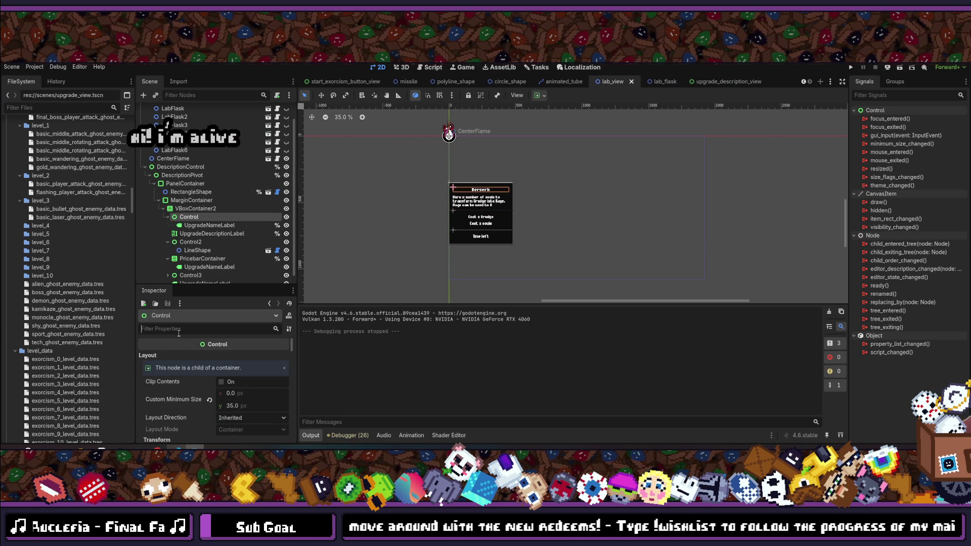
pyautogui.write('size')
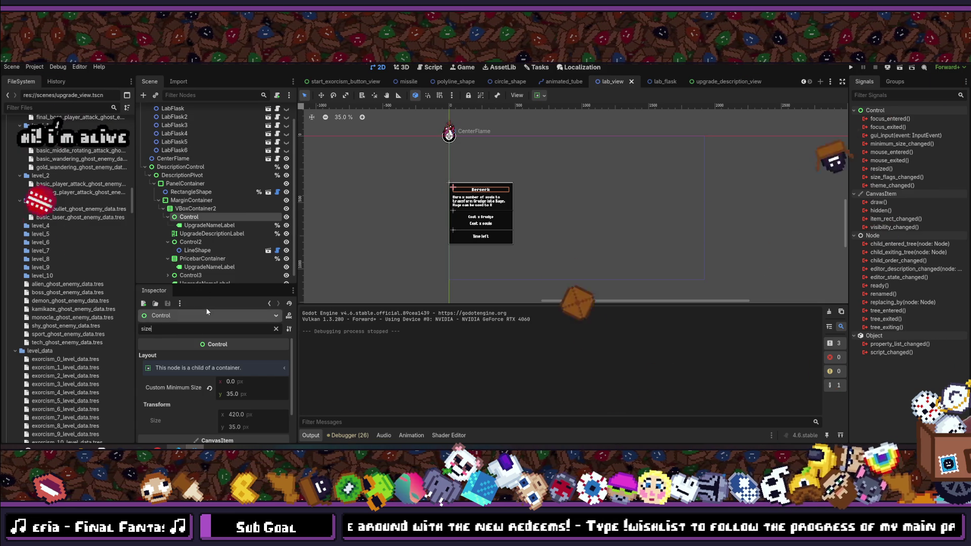
pyautogui.click(195, 242)
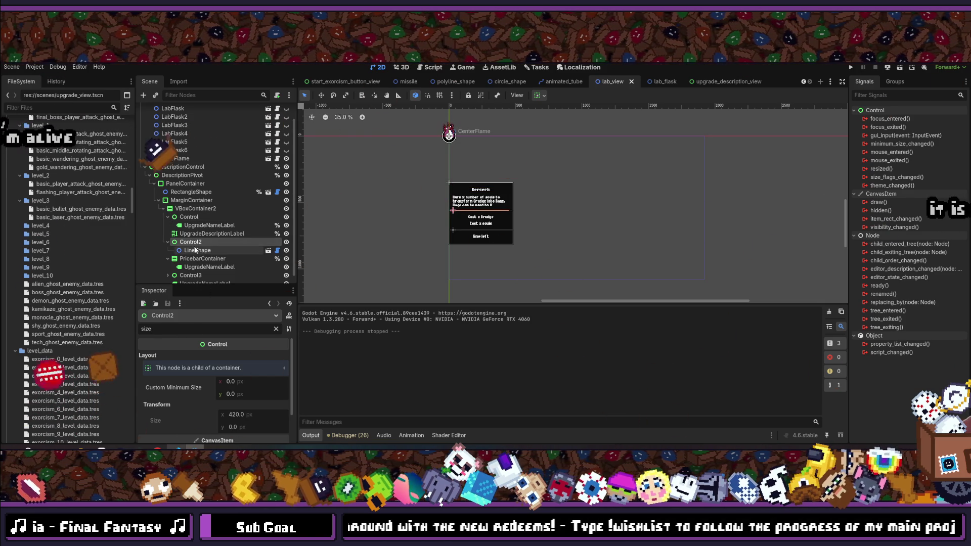
pyautogui.click(197, 250)
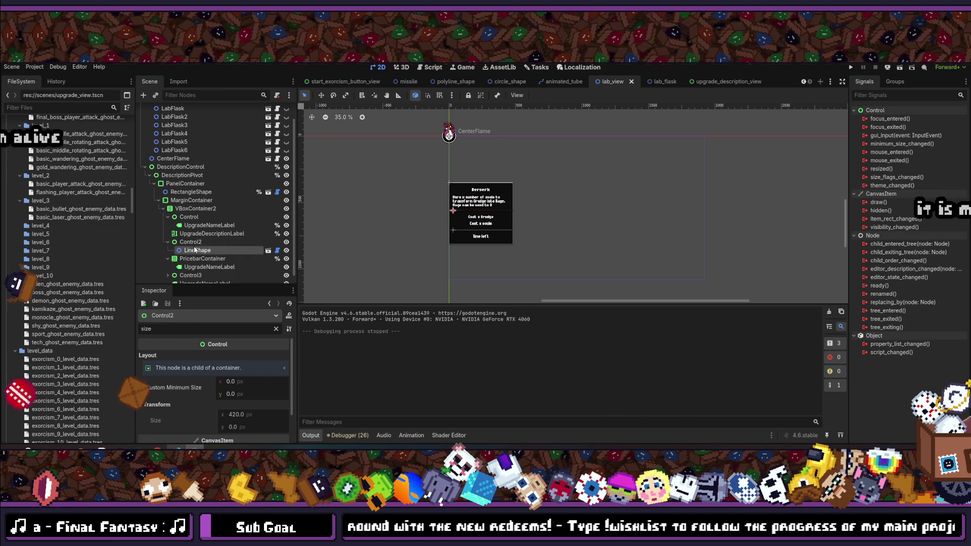
pyautogui.click(276, 329)
pyautogui.click(233, 369)
pyautogui.write('20')
pyautogui.press('Return')
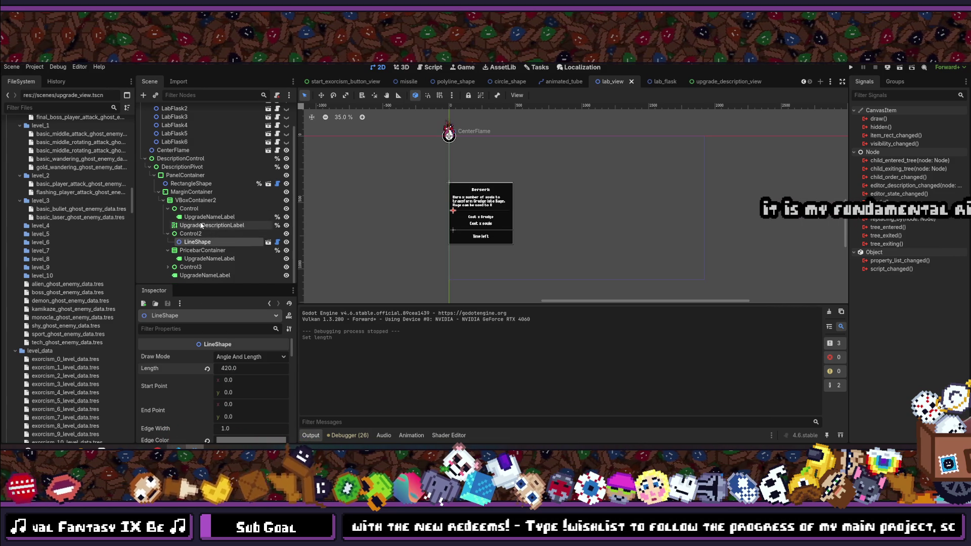
# Set the Control3 LineShape divider to length 420 and save lab_view.
pyautogui.click(167, 266)
pyautogui.click(198, 275)
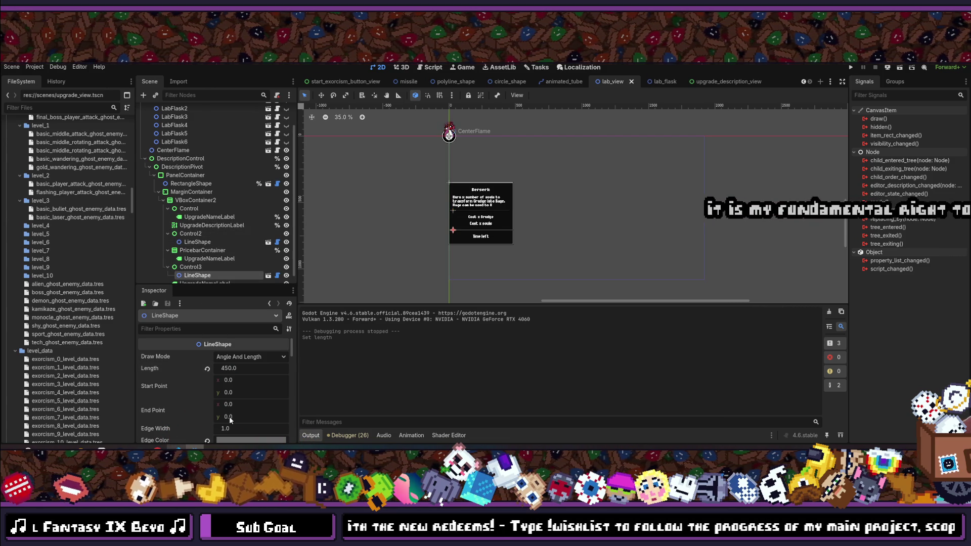
pyautogui.click(234, 369)
pyautogui.write('420')
pyautogui.press('Return')
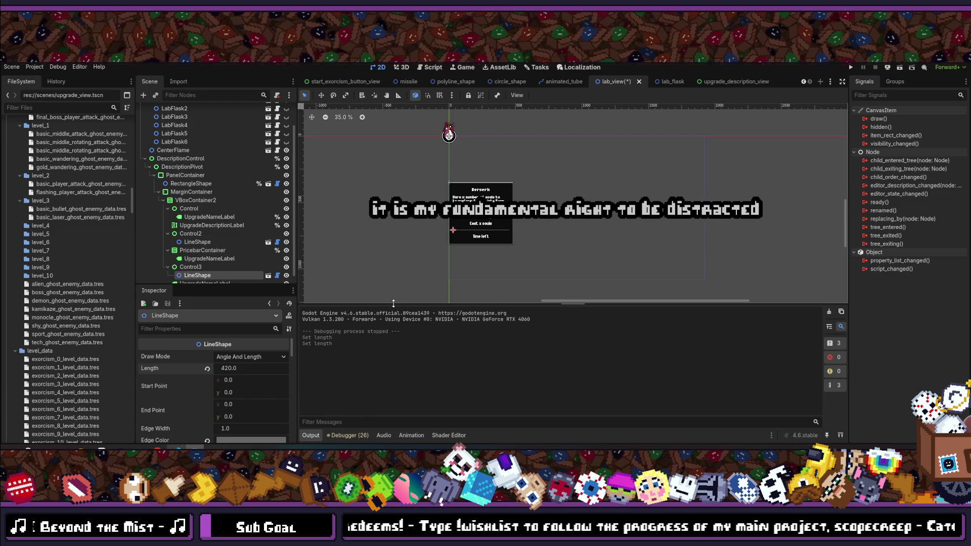
pyautogui.hotkey('ctrl', 's')
# Zoom the canvas and bring up the quick-open list of scenes and scripts.
pyautogui.scroll(10, 444, 228)
pyautogui.scroll(1, 365, 236)
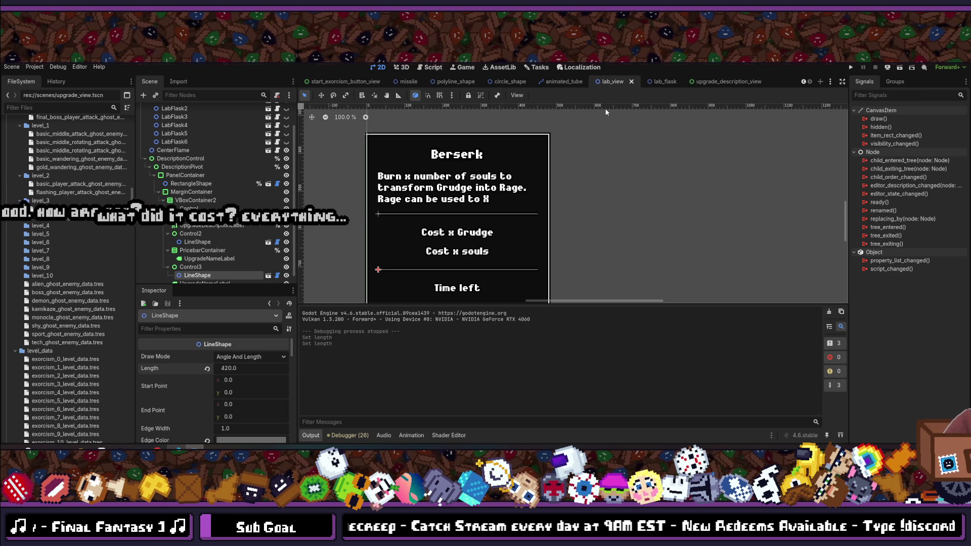
pyautogui.hotkey('alt', 'shift', 'o')
pyautogui.press('Escape')
pyautogui.hotkey('alt', 'shift', 'o')
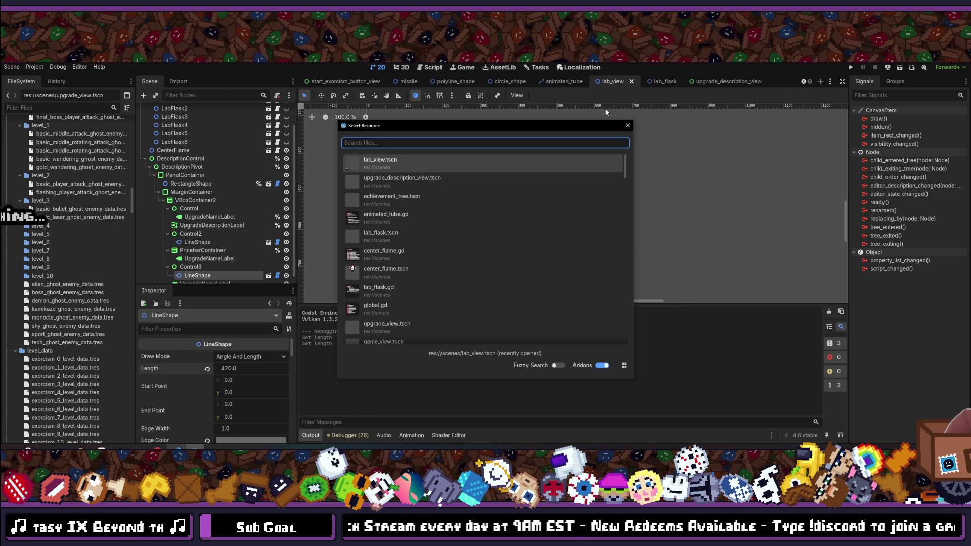
# Open the lab_view.tscn scene through quick open.
pyautogui.press('Escape')
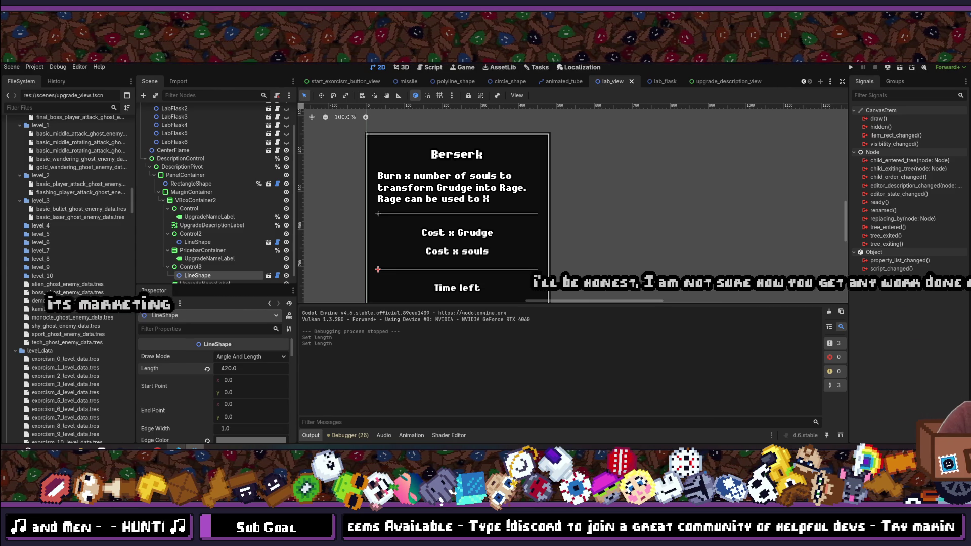
pyautogui.scroll(-1, 236, 225)
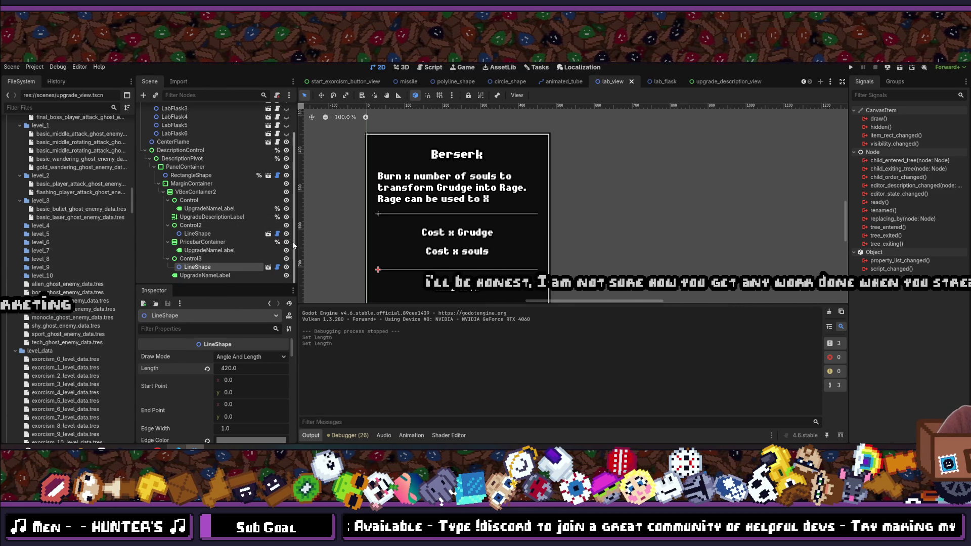
pyautogui.hotkey('alt', 'shift', 'o')
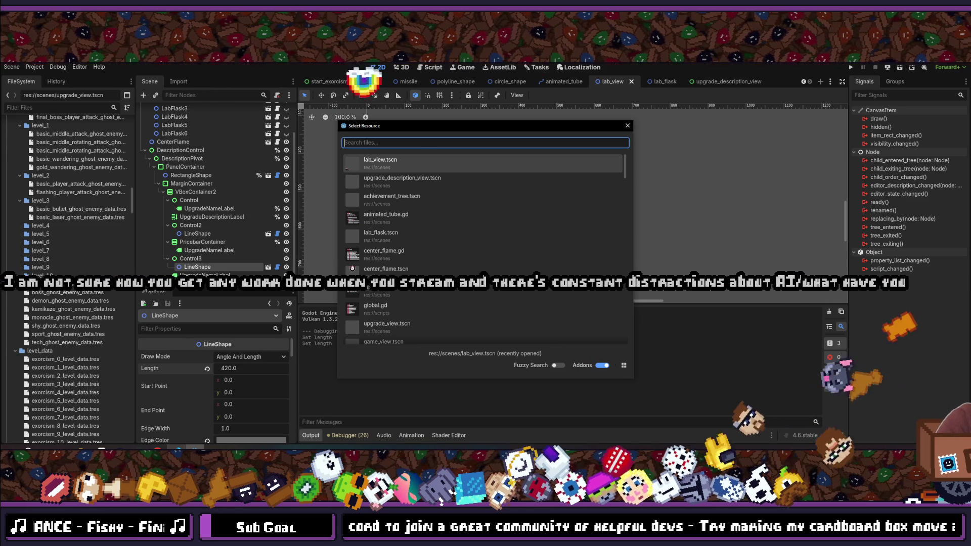
pyautogui.press('Return')
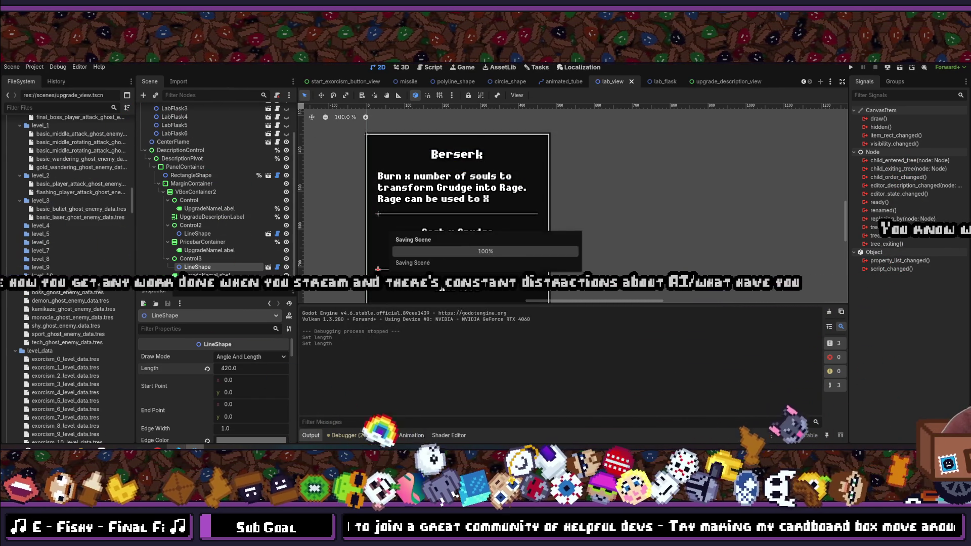
# Search quick open for 'lab_flask' and open lab_flask.gd.
pyautogui.hotkey('alt', 'shift', 'o')
pyautogui.press('Escape')
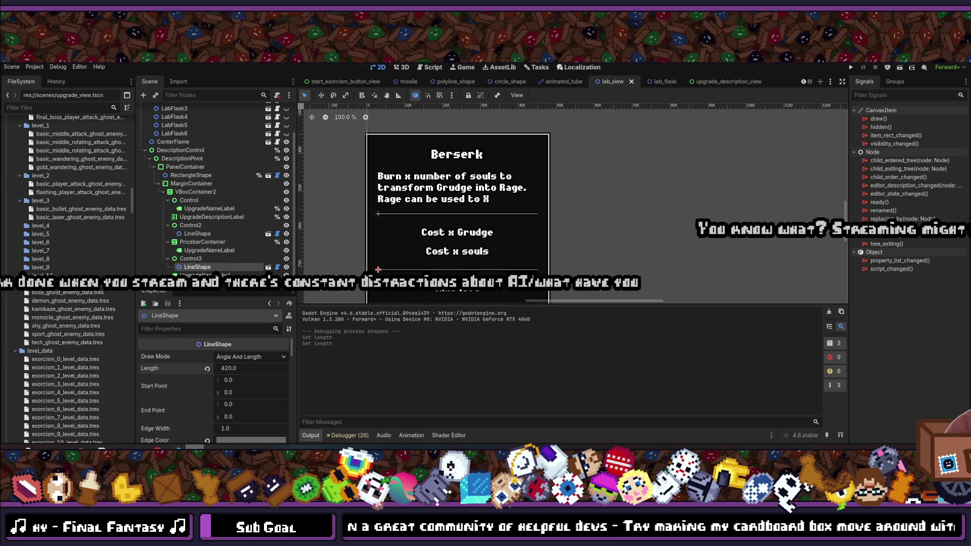
pyautogui.hotkey('alt', 'shift', 'o')
pyautogui.write('flask_')
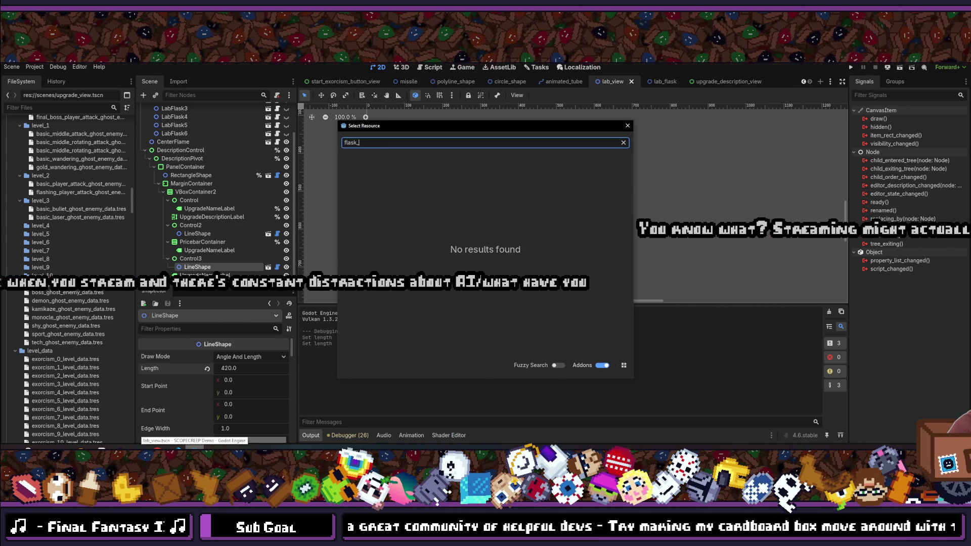
pyautogui.press('BackSpace')
pyautogui.press('BackSpace')
pyautogui.press('BackSpace')
pyautogui.write('lab')
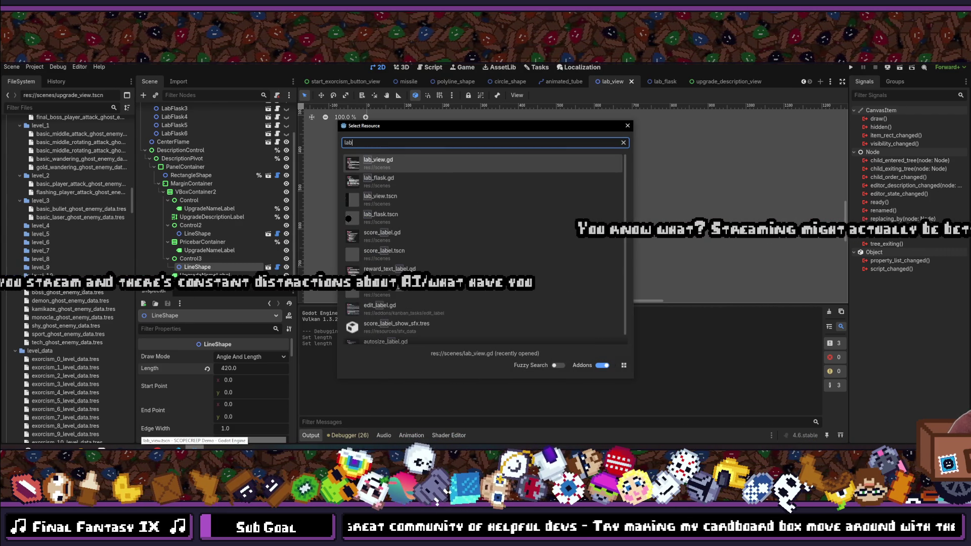
pyautogui.write('_flas')
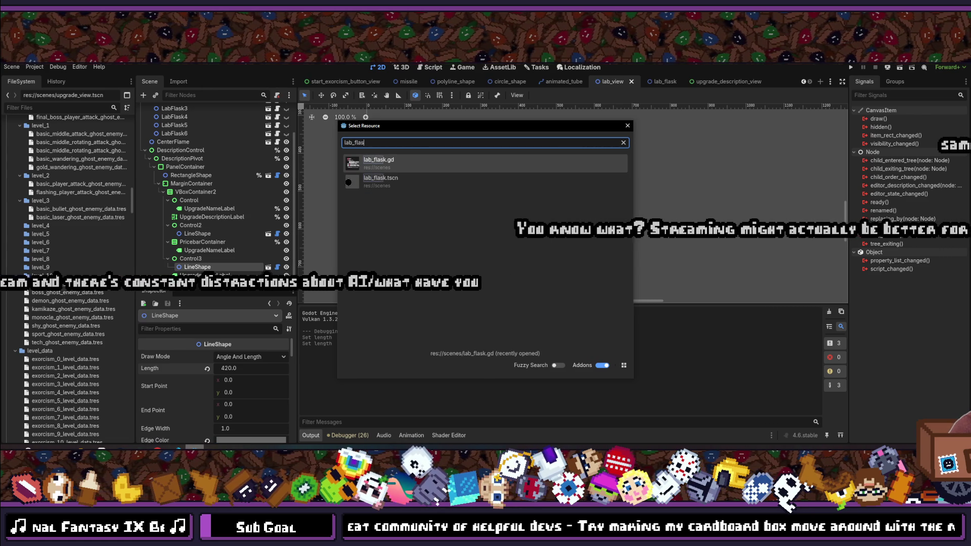
pyautogui.write('k')
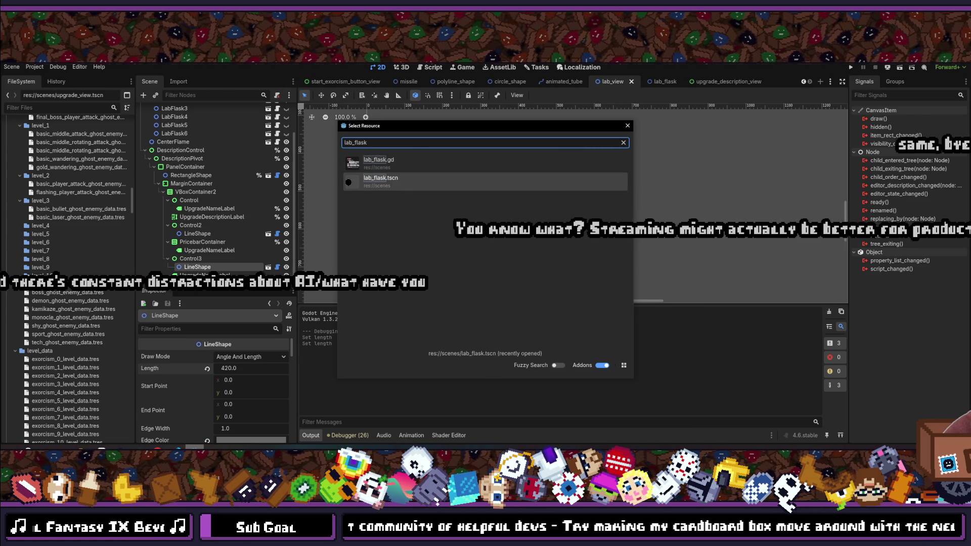
pyautogui.press('Return')
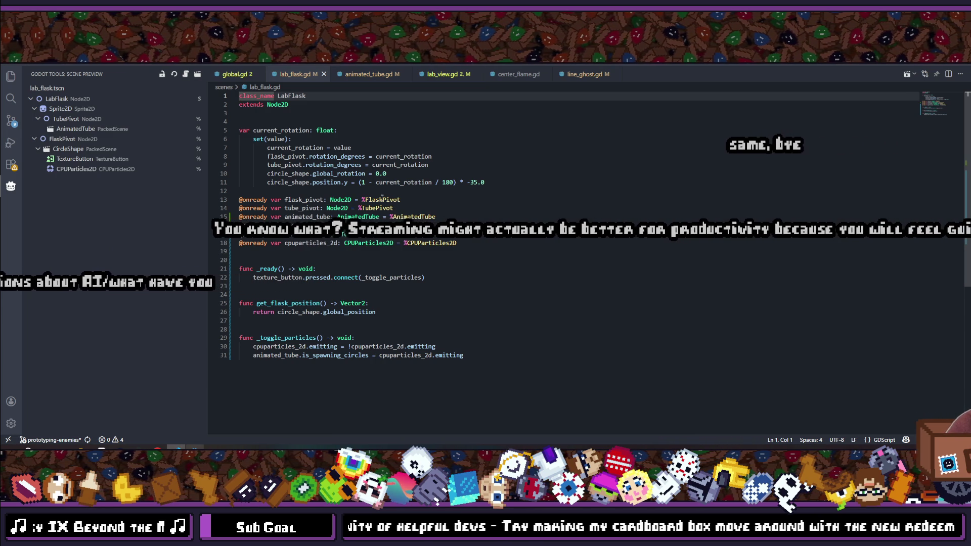
# Add 'var time_left: float = 0' on a new line and save lab_flask.gd.
pyautogui.click(510, 182)
pyautogui.press('Return')
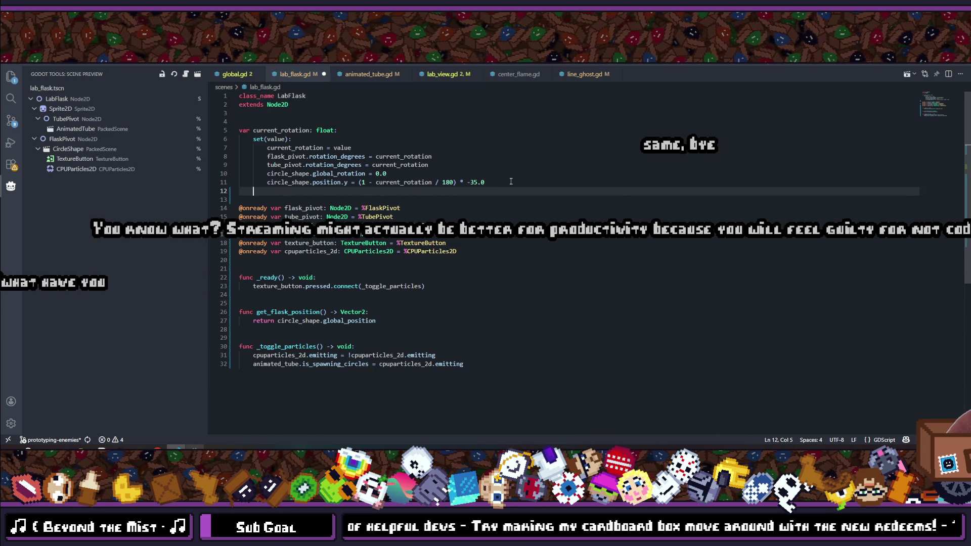
pyautogui.press('Return')
pyautogui.write('va')
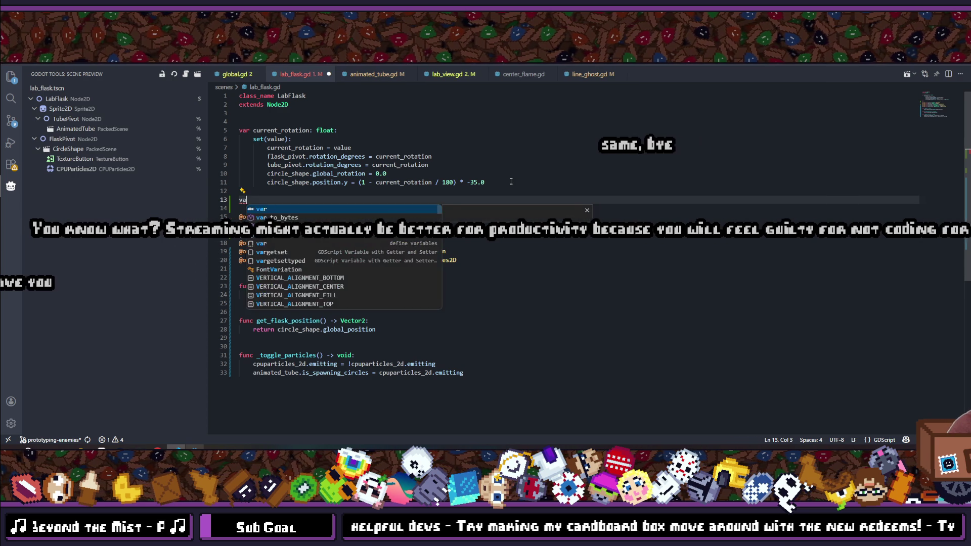
pyautogui.write('r amount')
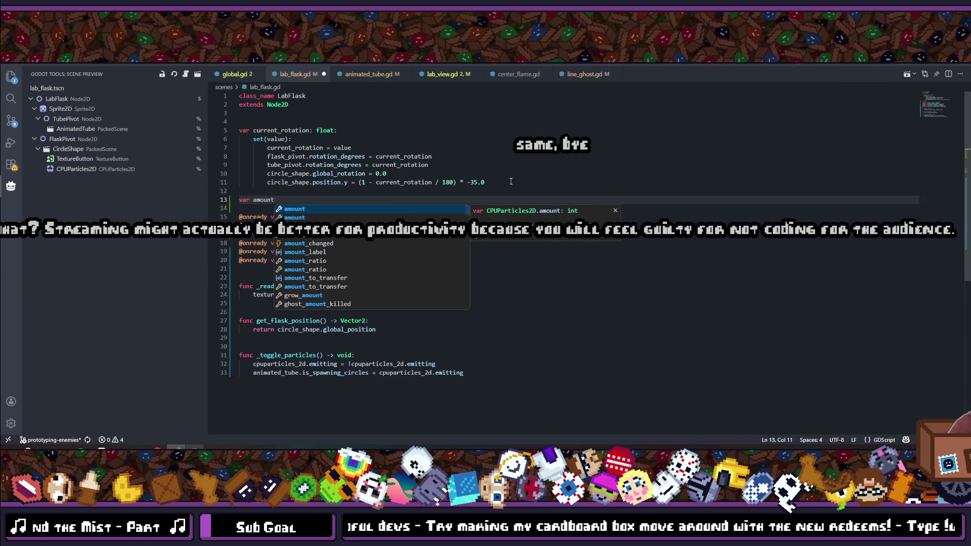
pyautogui.write('_')
pyautogui.press('BackSpace')
pyautogui.press('BackSpace')
pyautogui.press('BackSpace')
pyautogui.write('Tim')
pyautogui.press('BackSpace')
pyautogui.press('BackSpace')
pyautogui.press('BackSpace')
pyautogui.write('time_left')
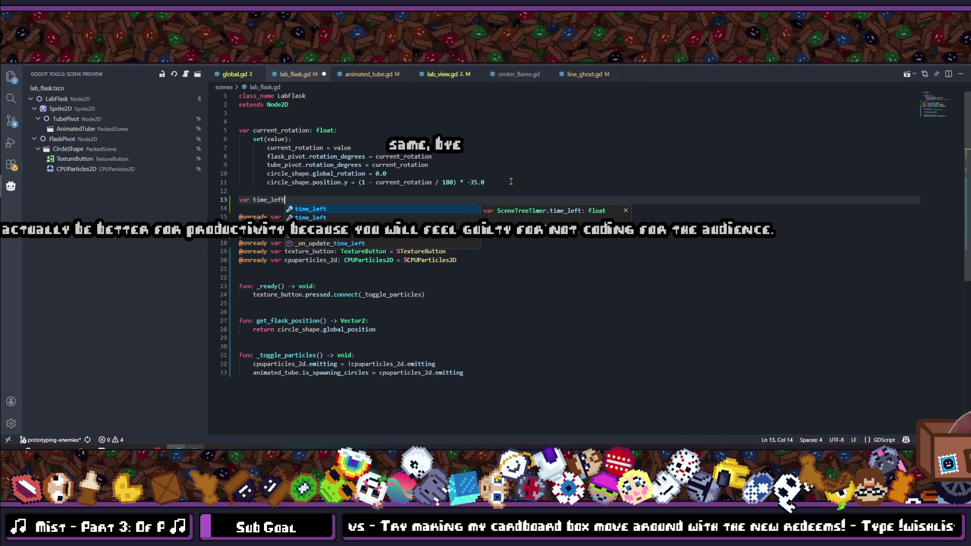
pyautogui.write(': 0:')
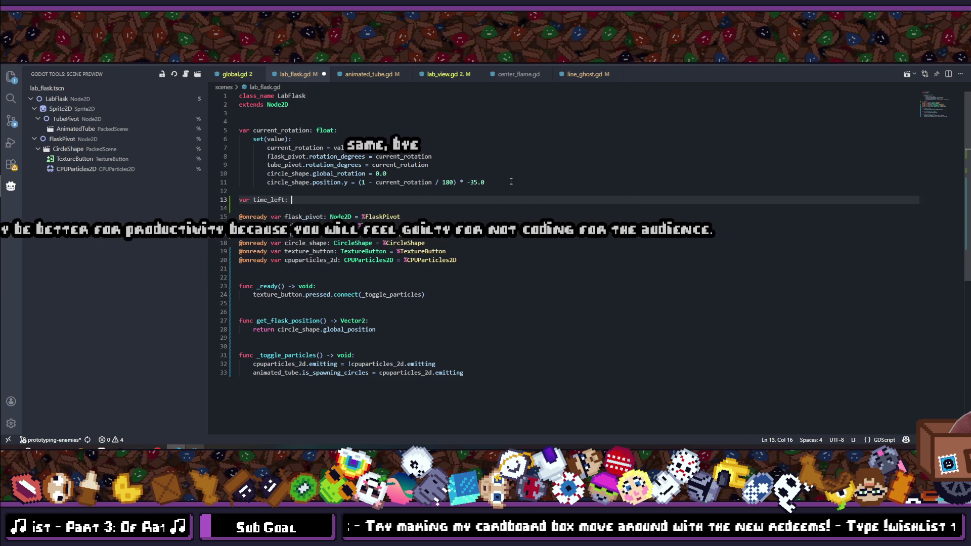
pyautogui.press('BackSpace')
pyautogui.press('BackSpace')
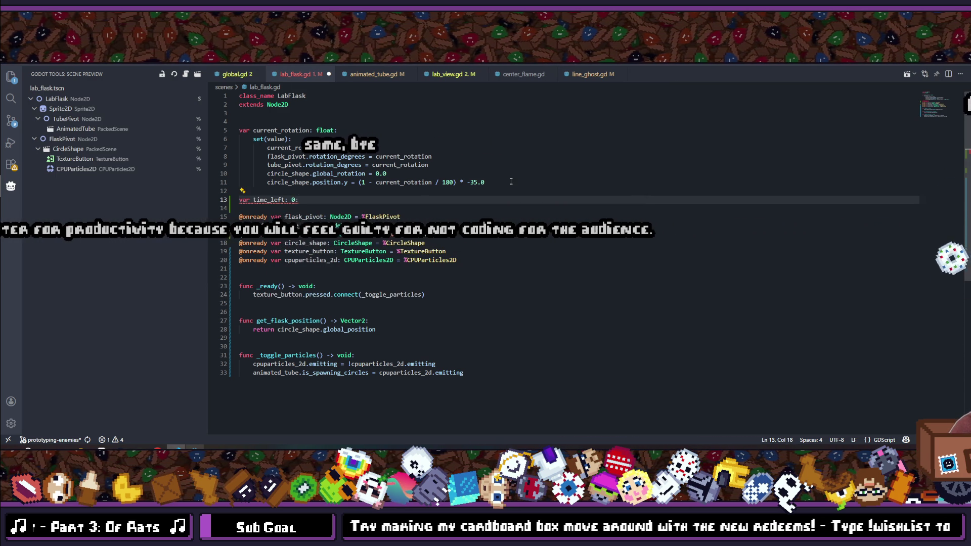
pyautogui.write('float = 0')
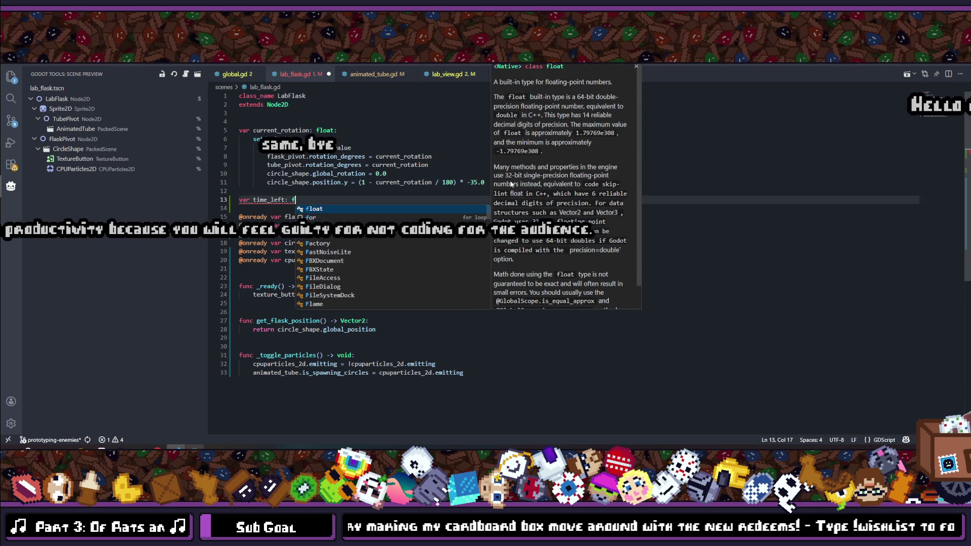
pyautogui.hotkey('ctrl', 's')
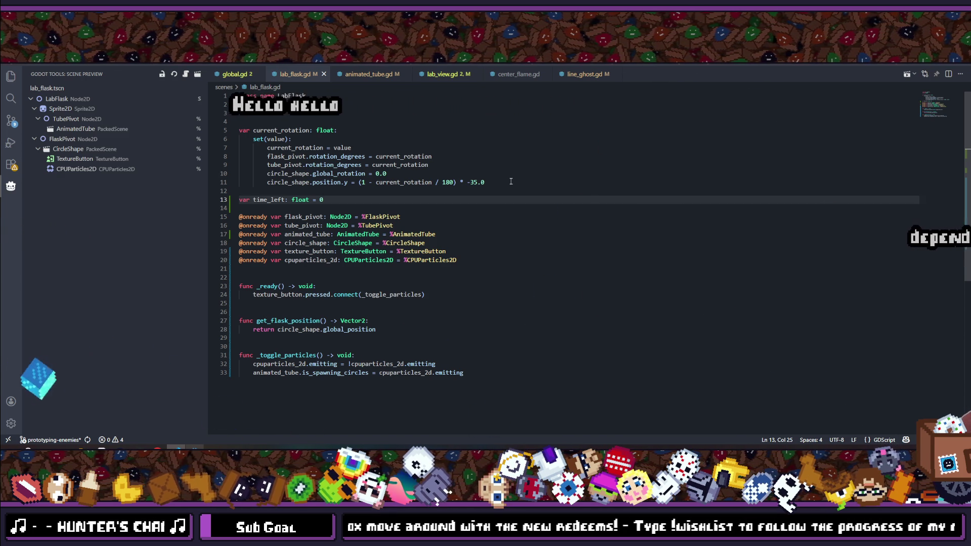
# Add blank lines after line 24 to make room for a new function.
pyautogui.doubleClick(268, 200)
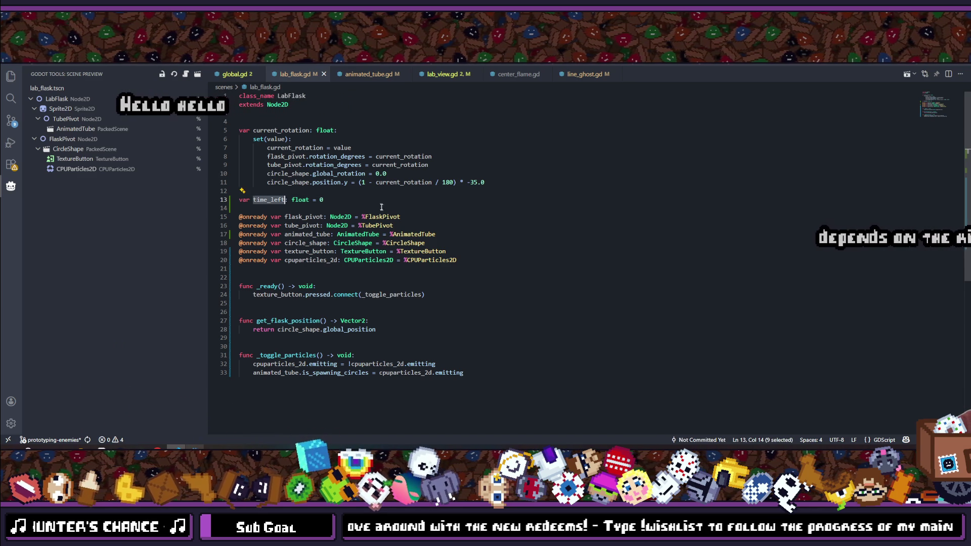
pyautogui.click(431, 294)
pyautogui.press('Return')
pyautogui.press('Return')
pyautogui.press('Return')
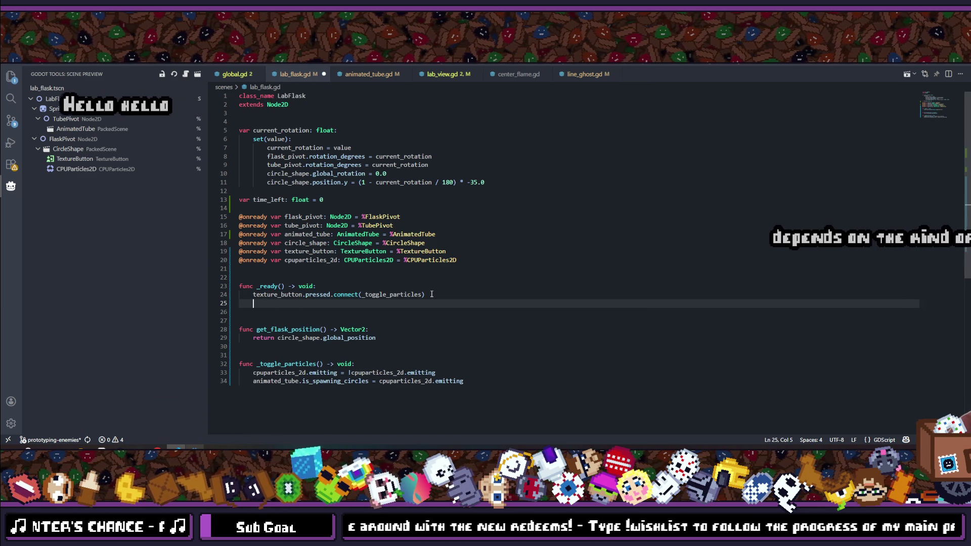
# Add a 'func _process(delta)' function and save lab_flask.gd.
pyautogui.write('func ')
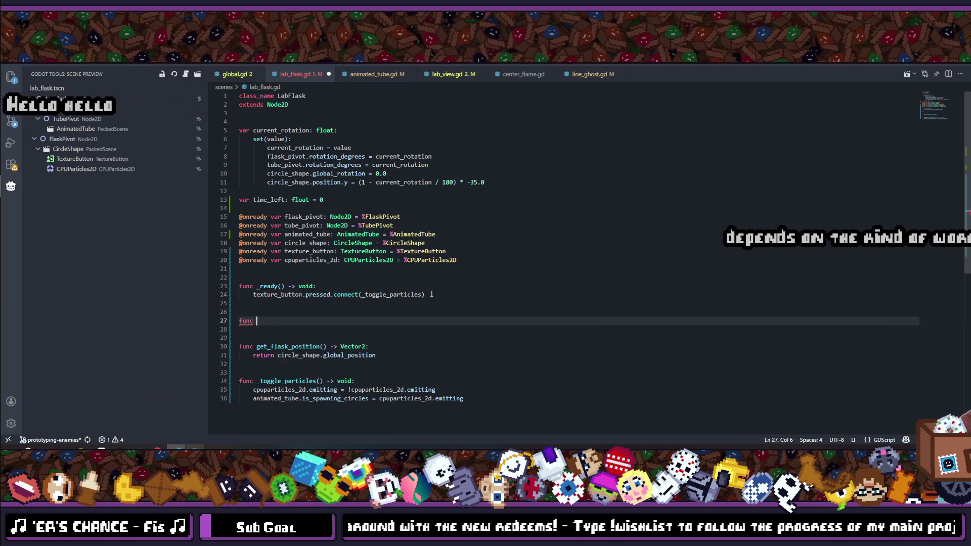
pyautogui.write('_proce')
pyautogui.press('Return')
pyautogui.press('Return')
pyautogui.write('time_left -=')
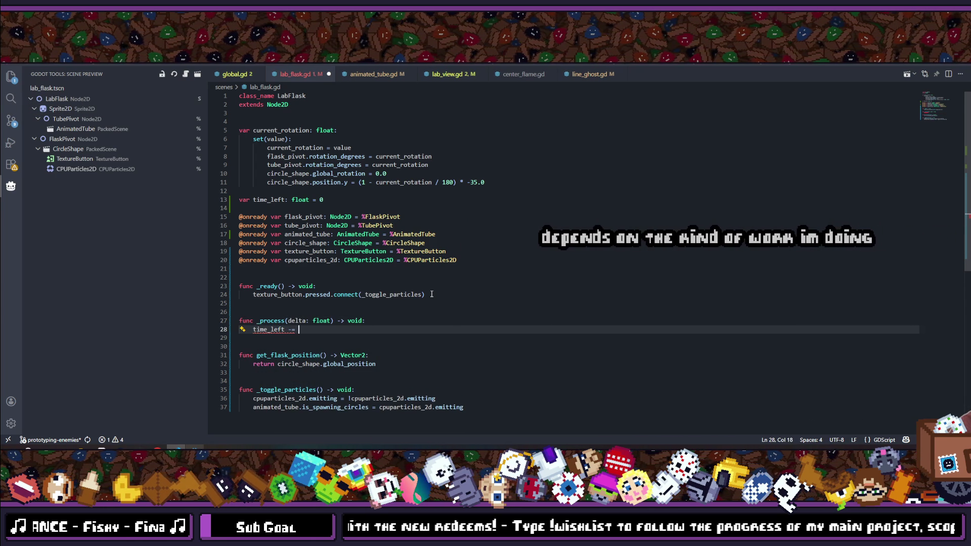
pyautogui.write('delta')
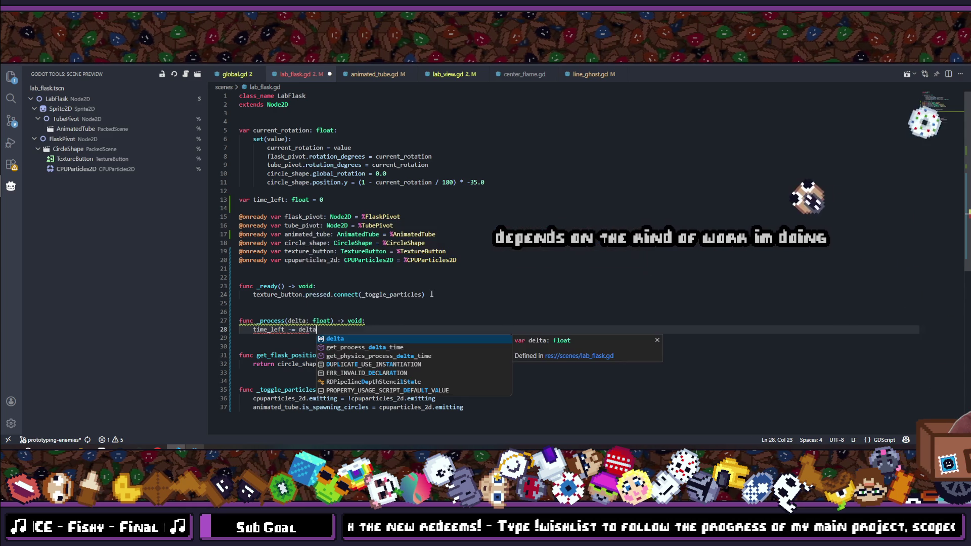
pyautogui.press('Escape')
pyautogui.hotkey('ctrl', 's')
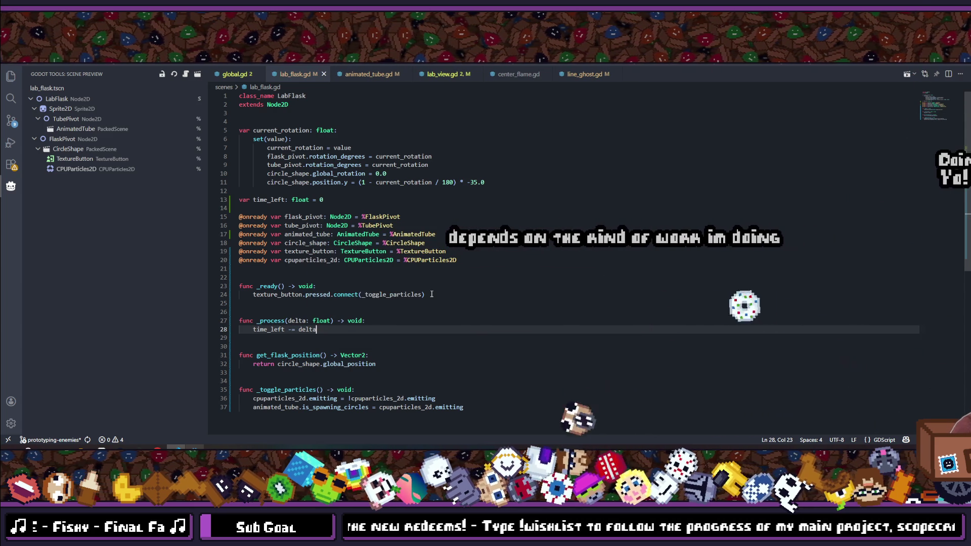
# Add 'if time_left <= 0: return' as the first line of _process and save.
pyautogui.click(390, 317)
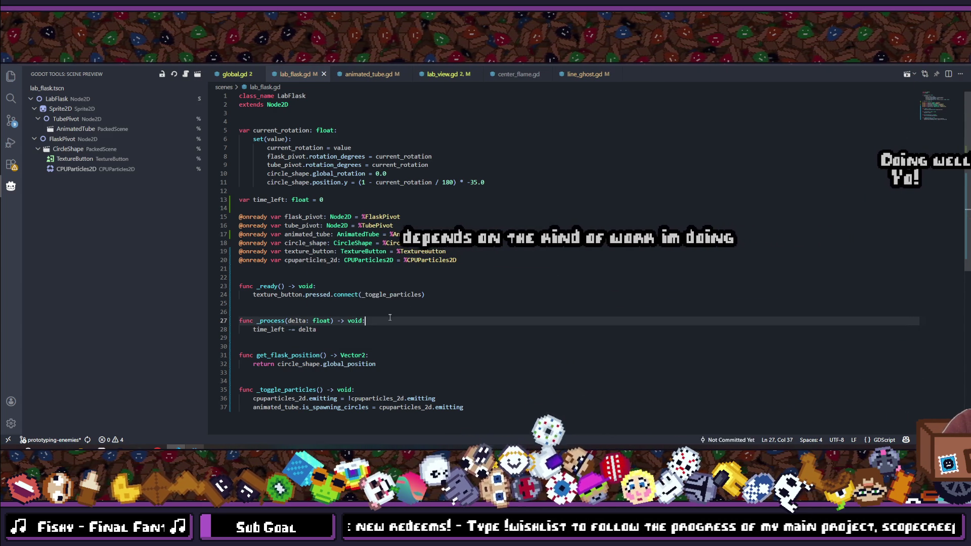
pyautogui.press('Return')
pyautogui.write('ti')
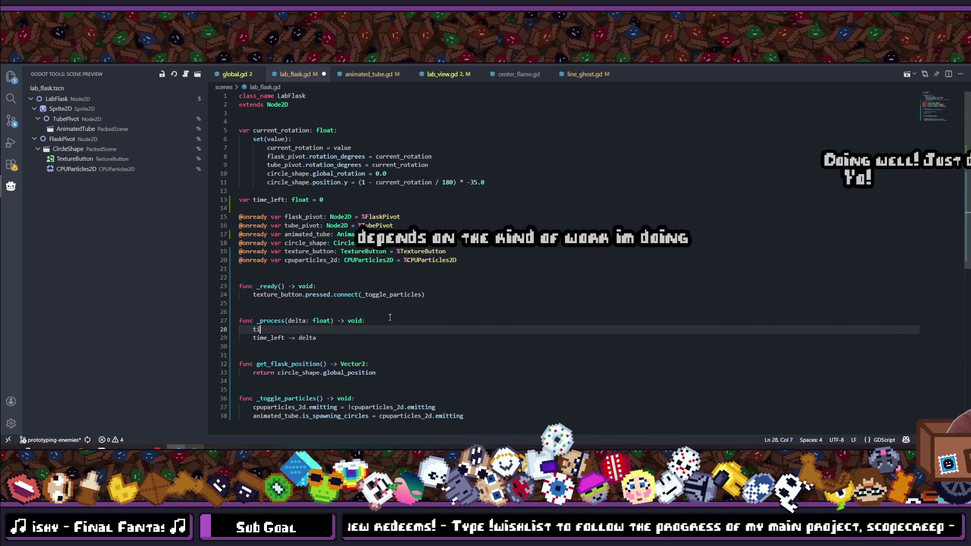
pyautogui.press('BackSpace')
pyautogui.press('BackSpace')
pyautogui.write('if')
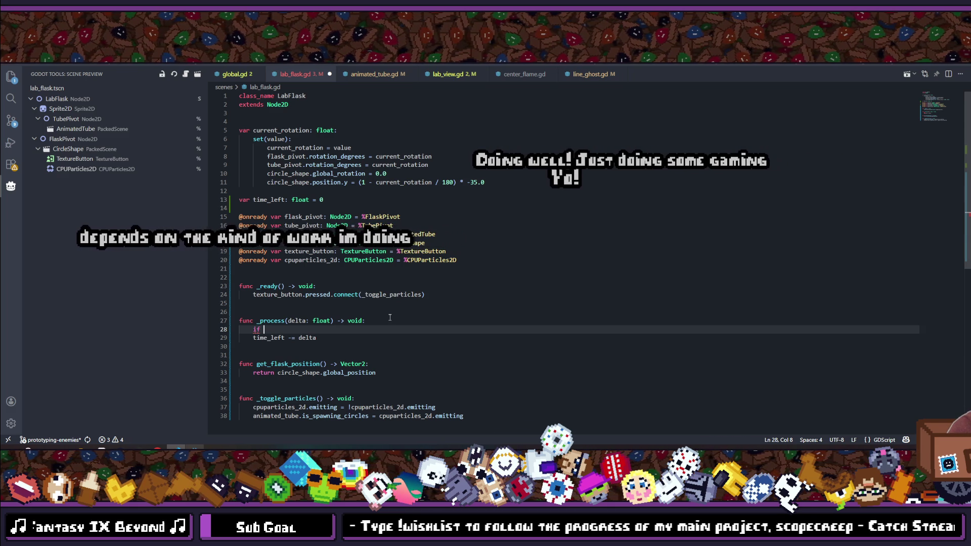
pyautogui.write('time')
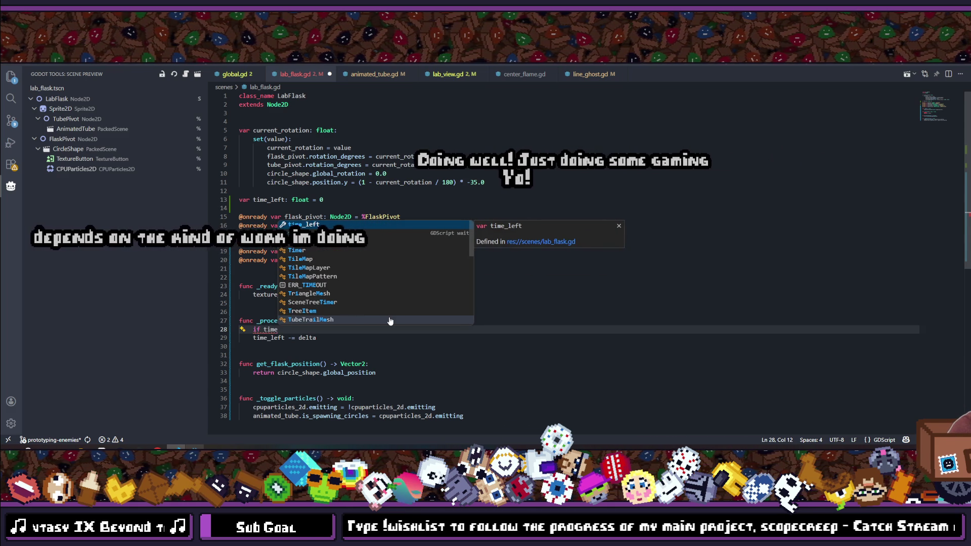
pyautogui.write('_l')
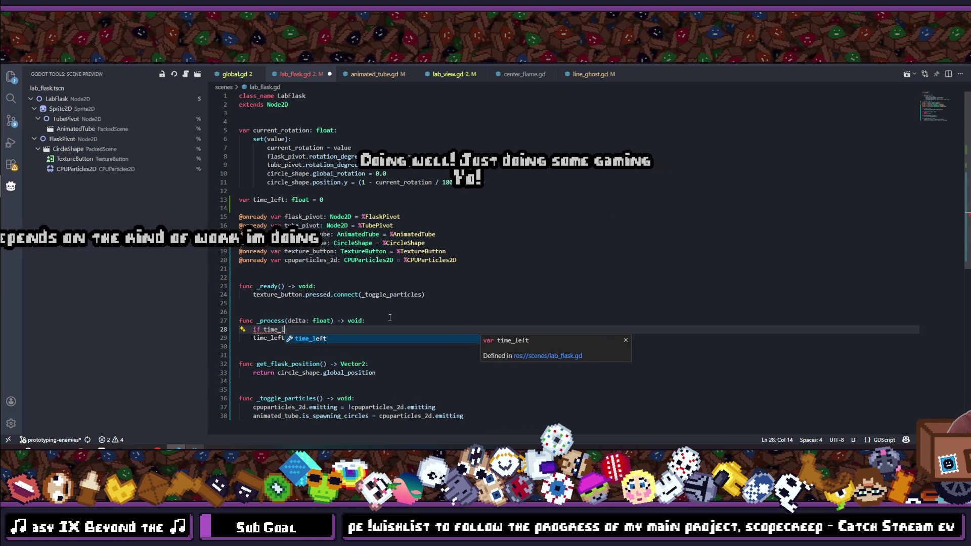
pyautogui.write('eft')
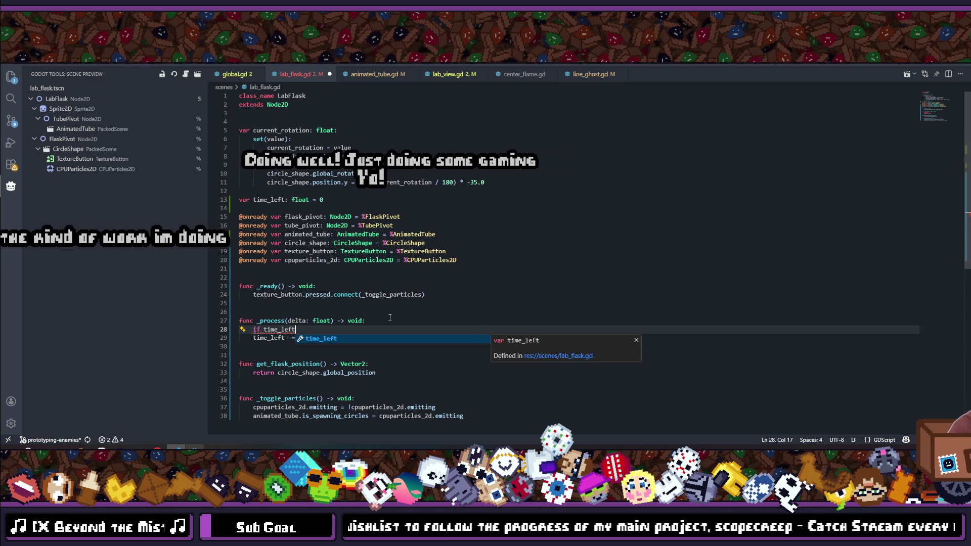
pyautogui.write(' < 0')
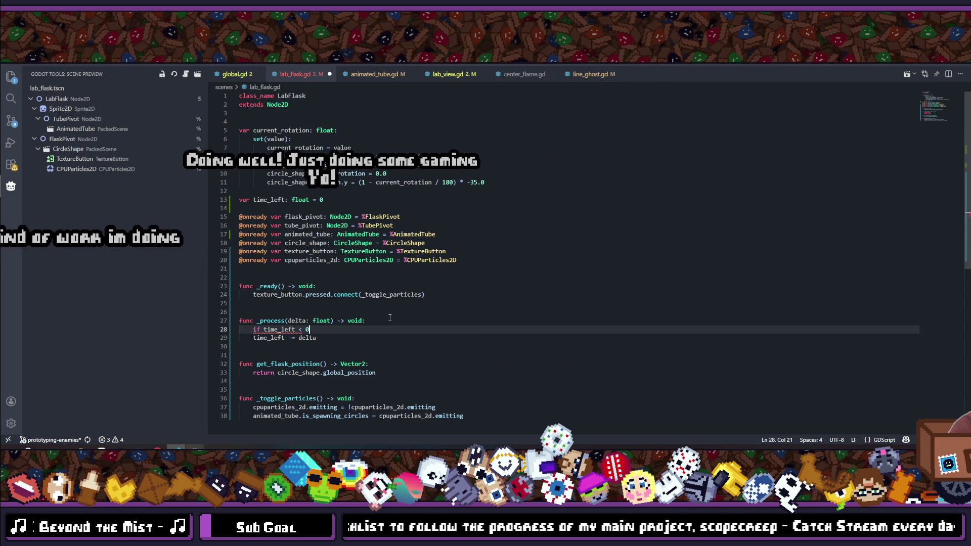
pyautogui.press('BackSpace')
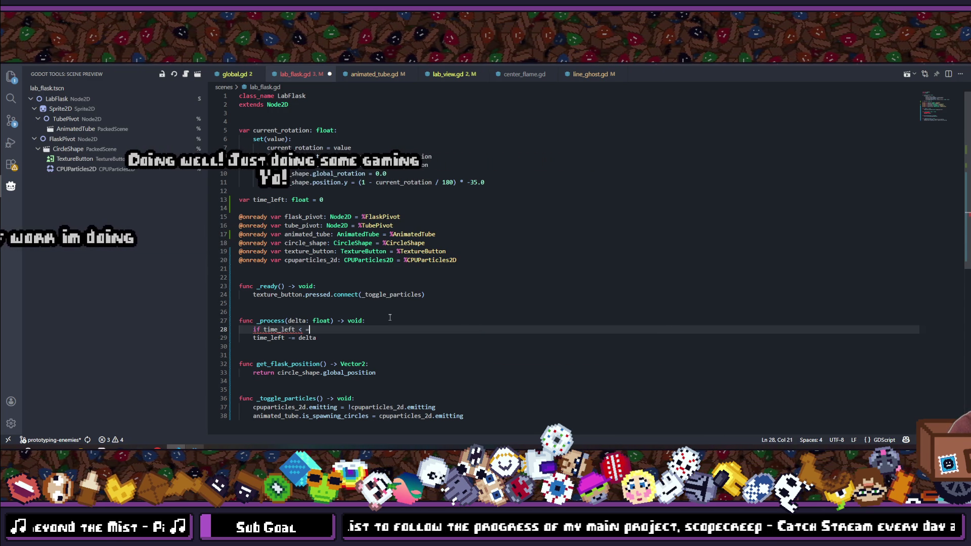
pyautogui.press('BackSpace')
pyautogui.write('= 0')
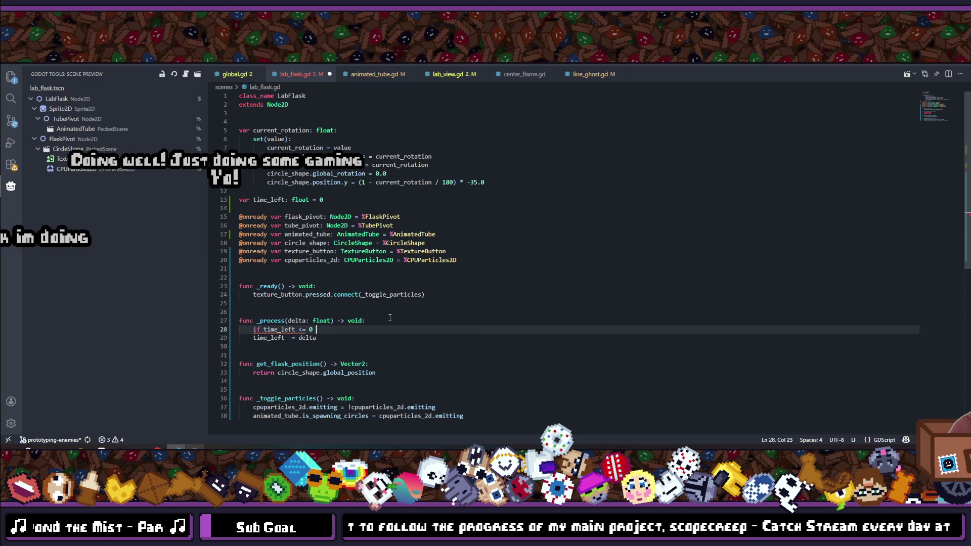
pyautogui.write(': return')
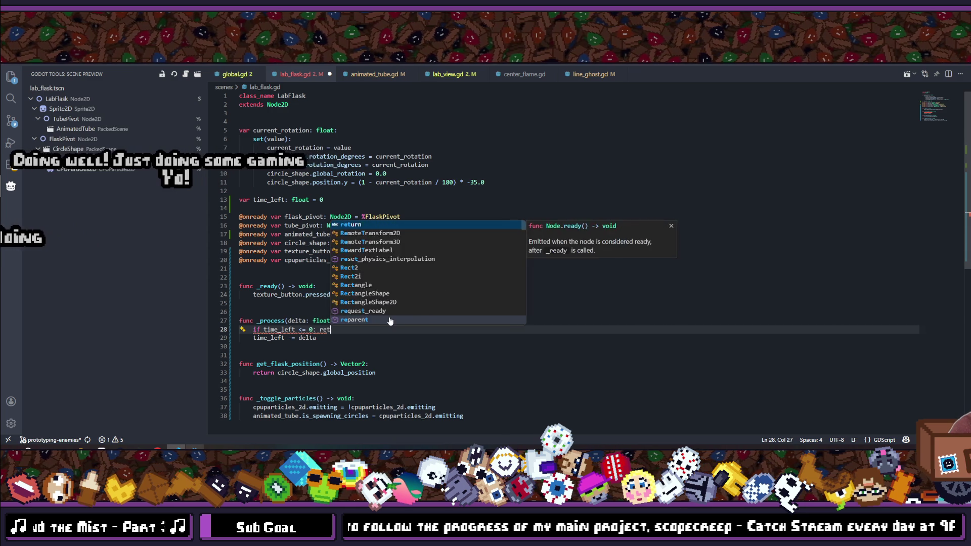
pyautogui.hotkey('ctrl', 's')
pyautogui.press('Return')
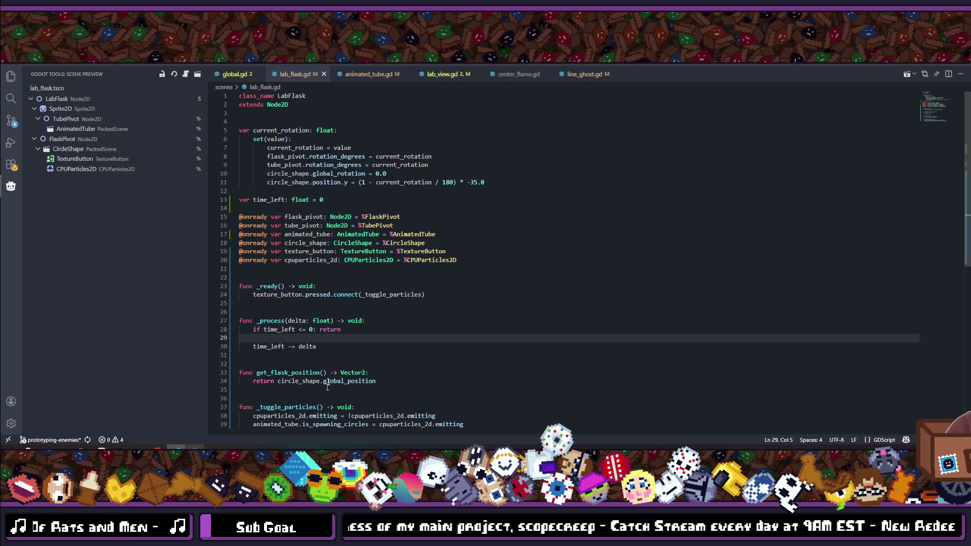
pyautogui.click(338, 347)
pyautogui.press('Return')
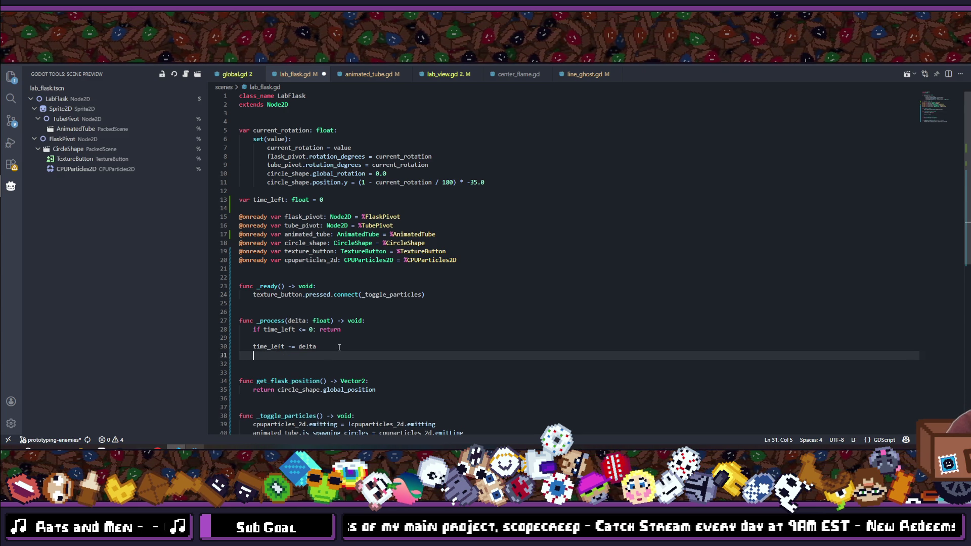
pyautogui.hotkey('ctrl', 'z')
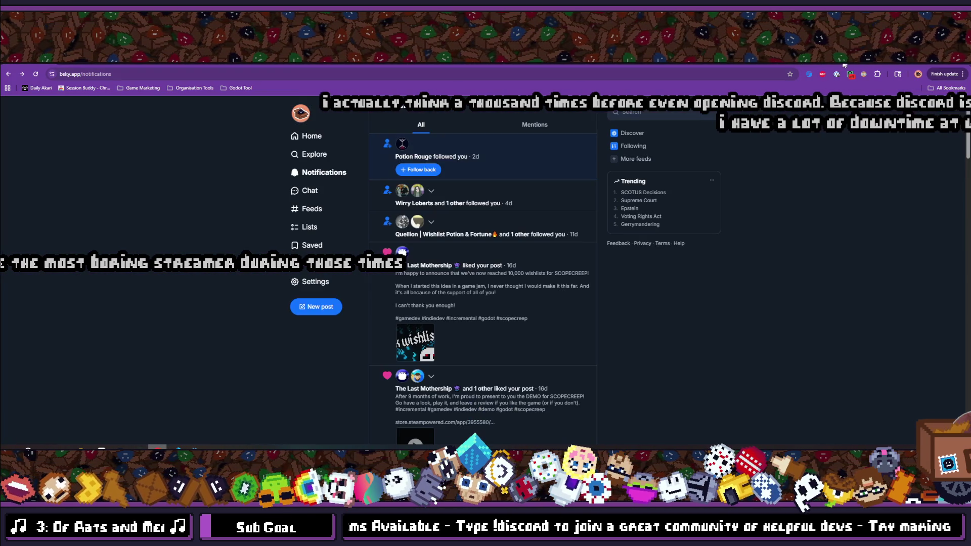
# In a new tab, search for 'stress auu stress du travail' and reach the book's Amazon result.
pyautogui.click(844, 65)
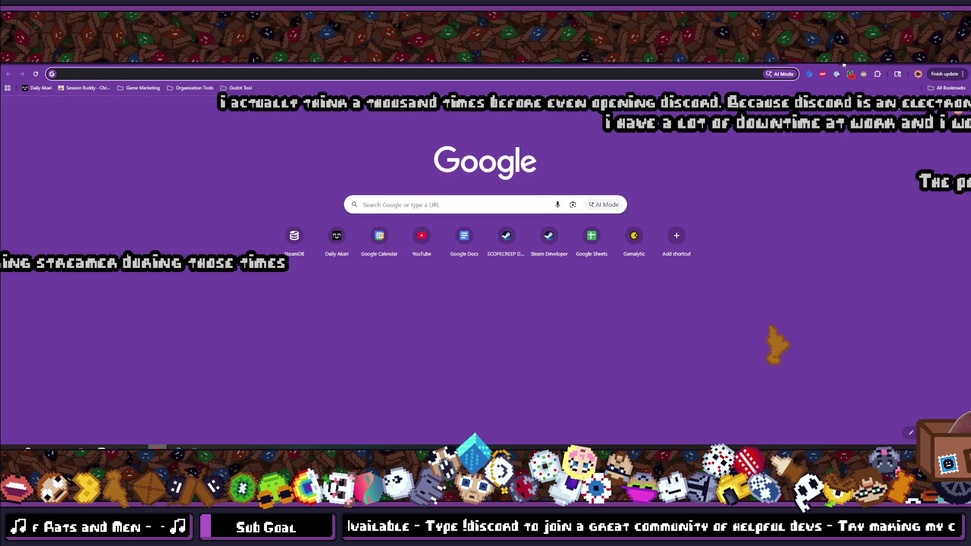
pyautogui.write('stress au tra')
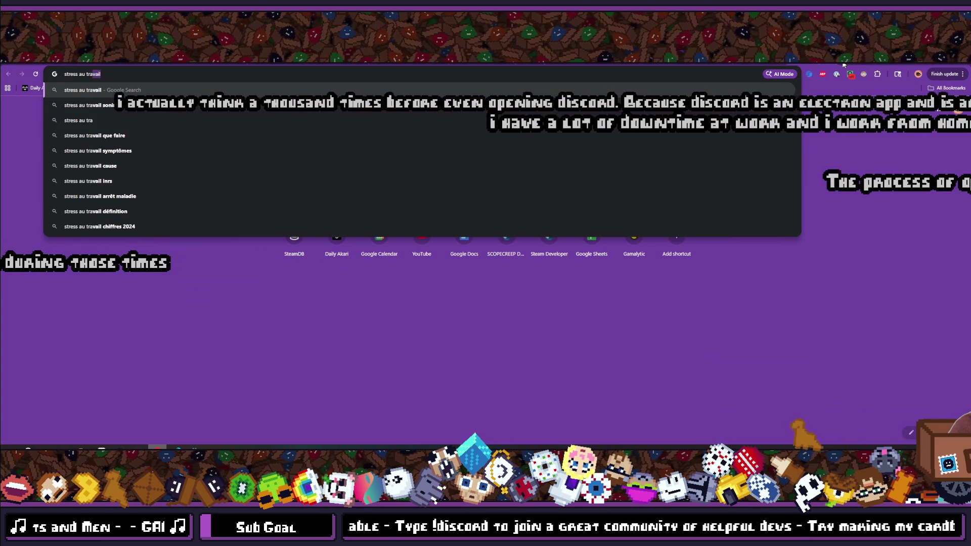
pyautogui.write('u ')
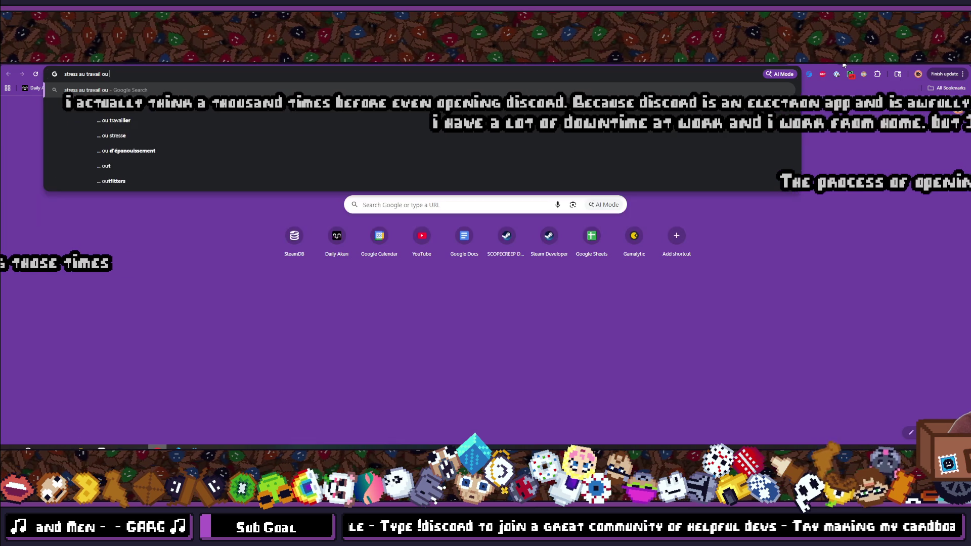
pyautogui.write('stre')
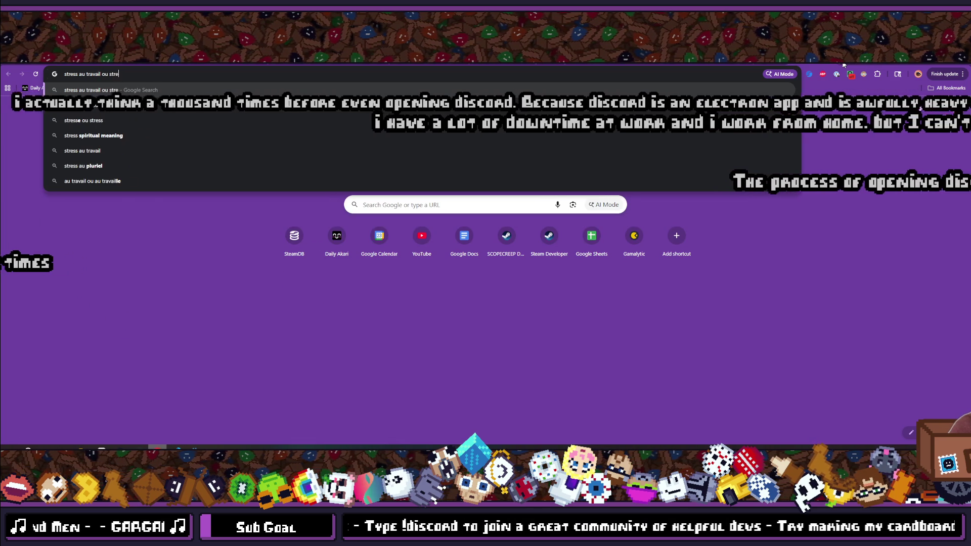
pyautogui.write('ss du tra')
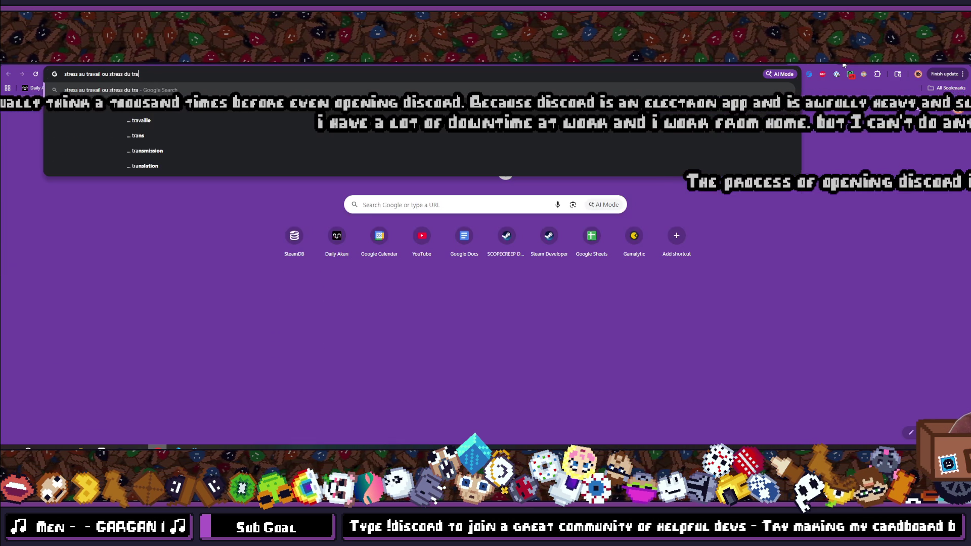
pyautogui.write('vail')
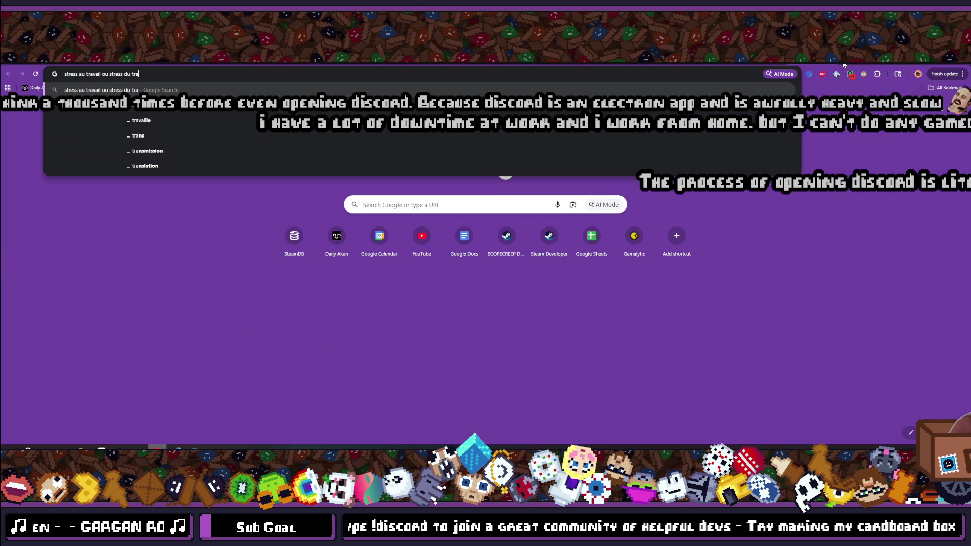
pyautogui.press('Return')
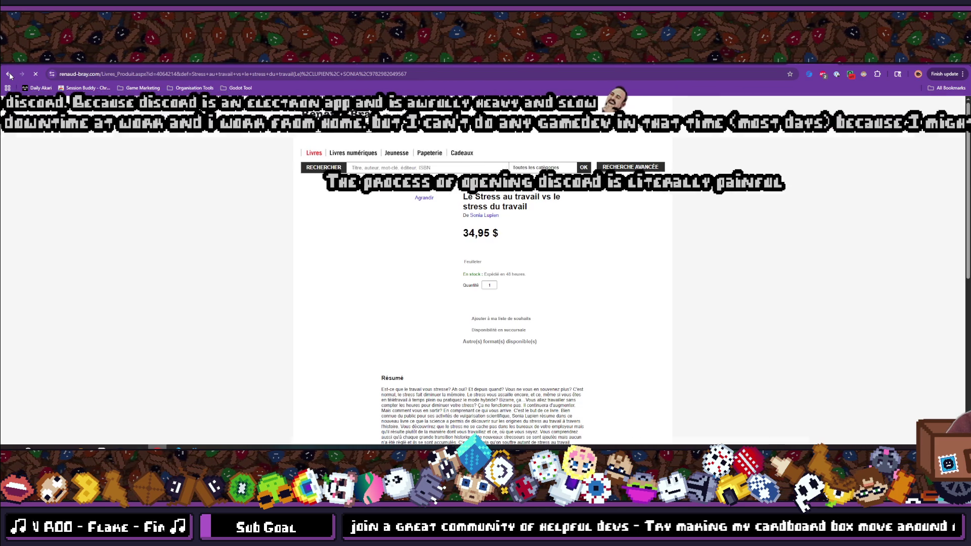
pyautogui.click(9, 75)
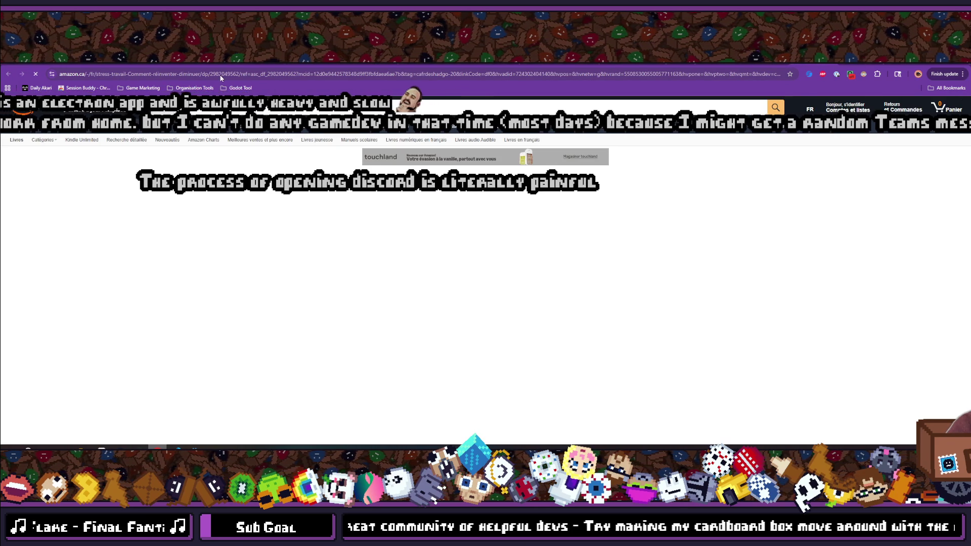
# Try trimming the tail off the Amazon address, then return to the working book page.
pyautogui.click(221, 74)
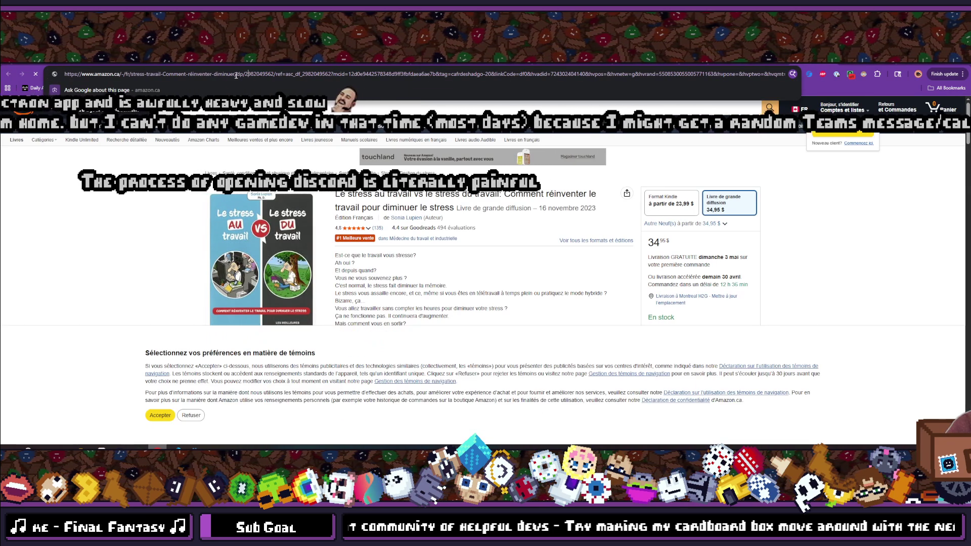
pyautogui.moveTo(234, 75); pyautogui.dragTo(64, 74)
pyautogui.click(166, 74)
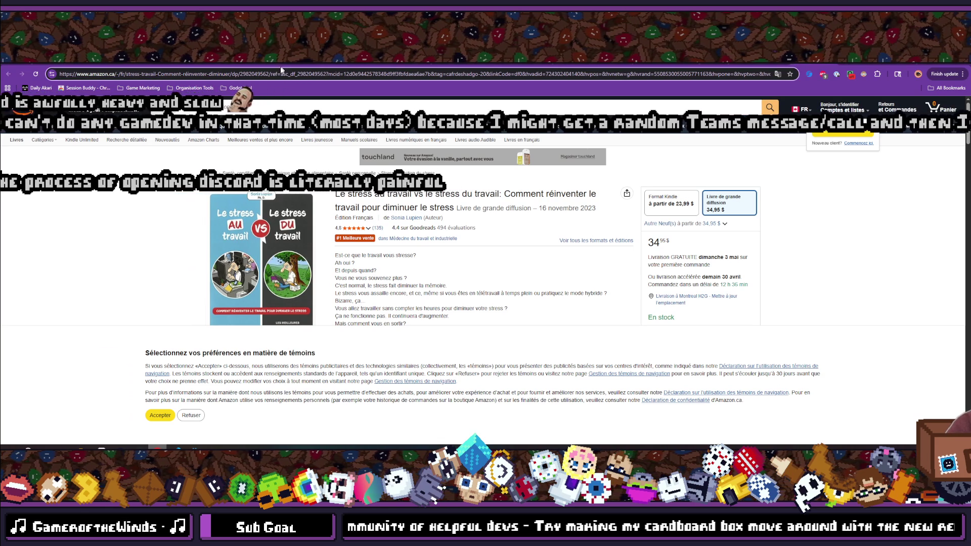
pyautogui.hotkey('shift', 'End')
pyautogui.press('Delete')
pyautogui.press('Return')
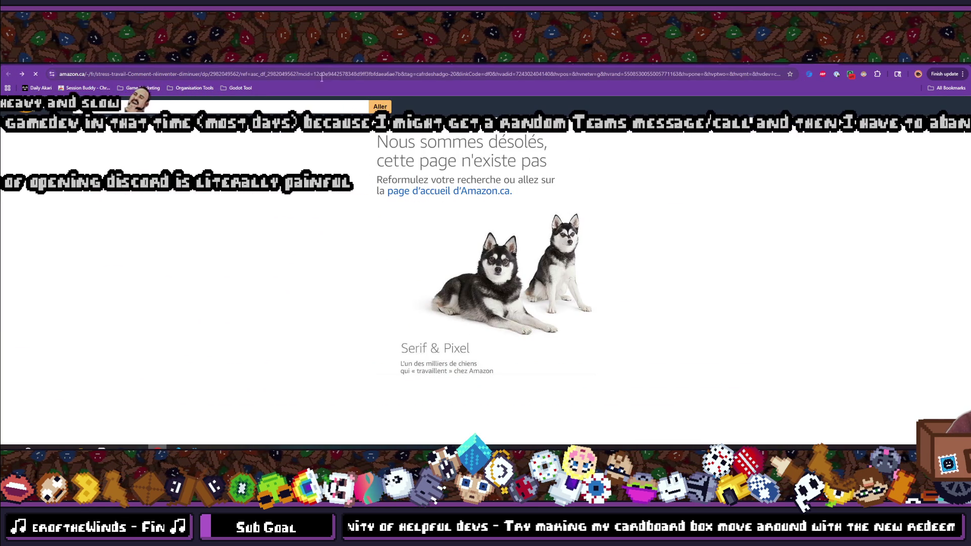
pyautogui.click(8, 74)
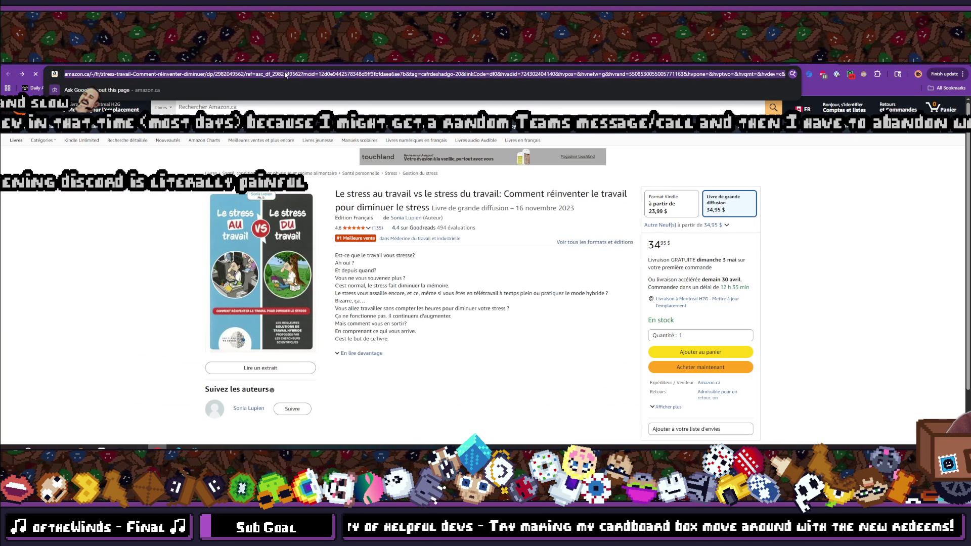
pyautogui.click(299, 75)
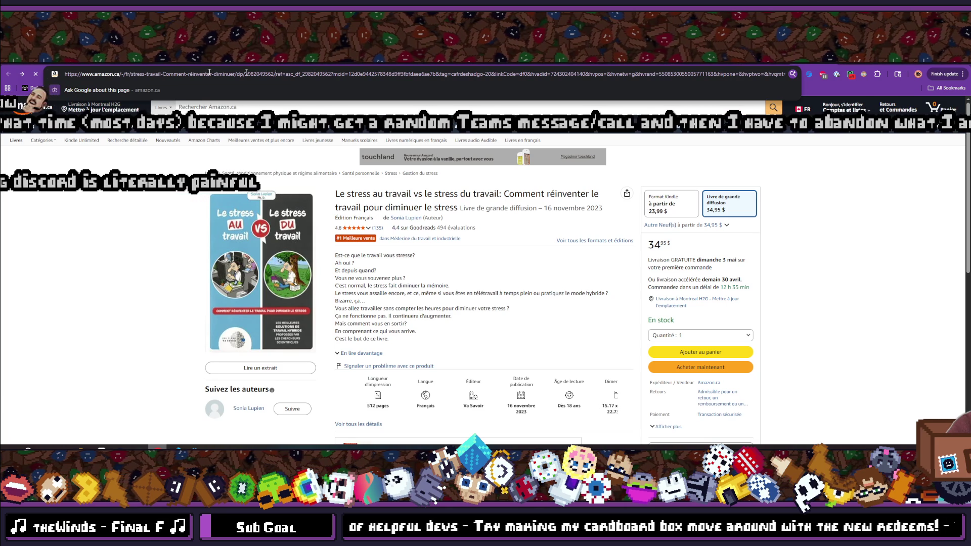
pyautogui.moveTo(277, 74); pyautogui.dragTo(64, 74)
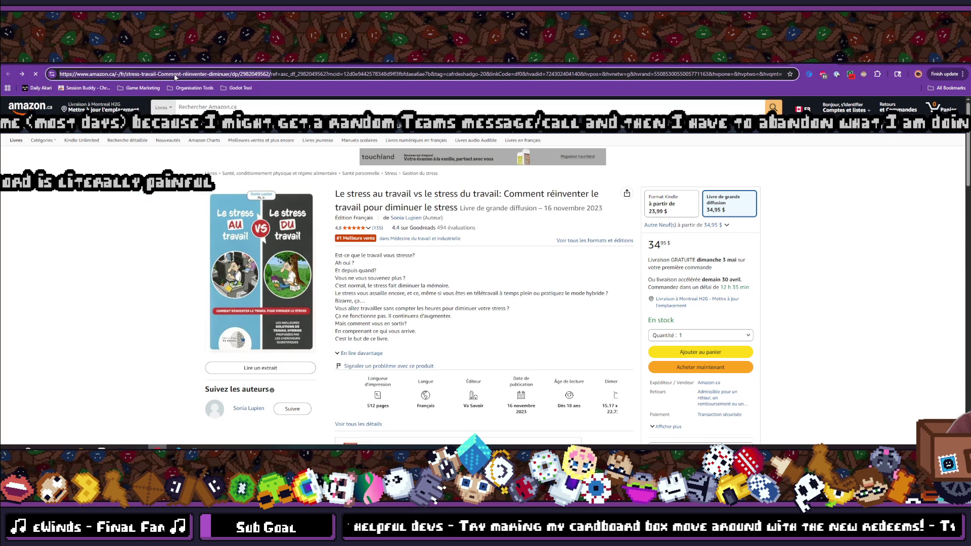
pyautogui.hotkey('ctrl', 'c')
pyautogui.hotkey('ctrl', 'a')
pyautogui.hotkey('ctrl', 'v')
pyautogui.press('Return')
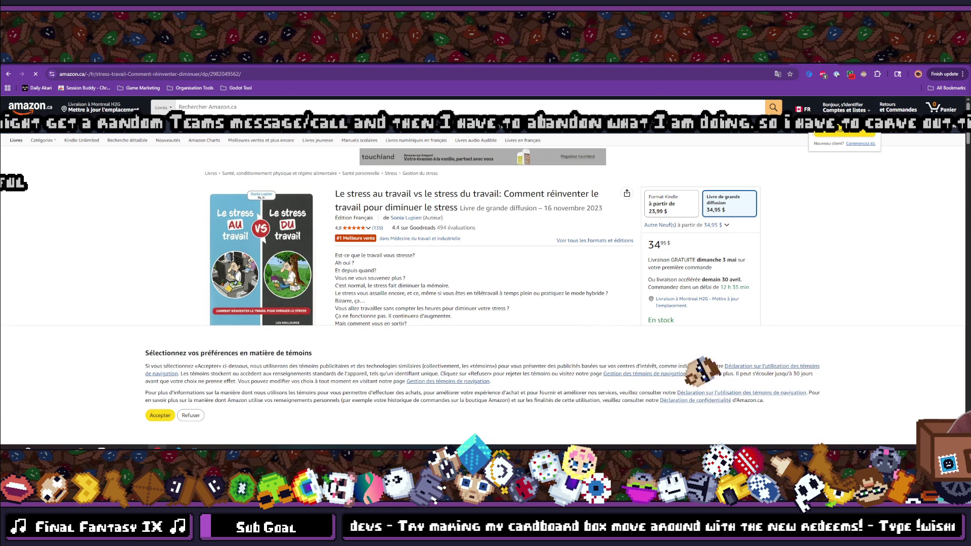
pyautogui.moveTo(691, 131)
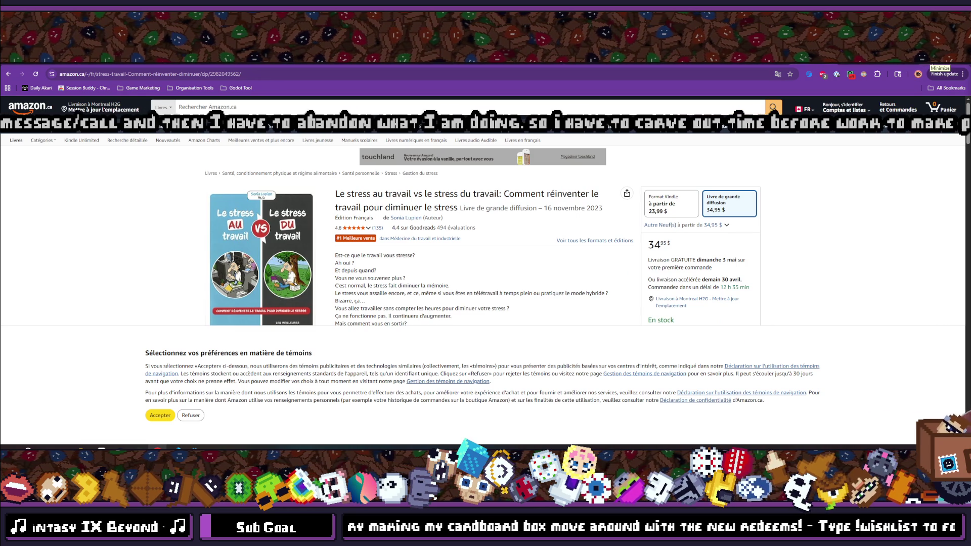
pyautogui.click(937, 62)
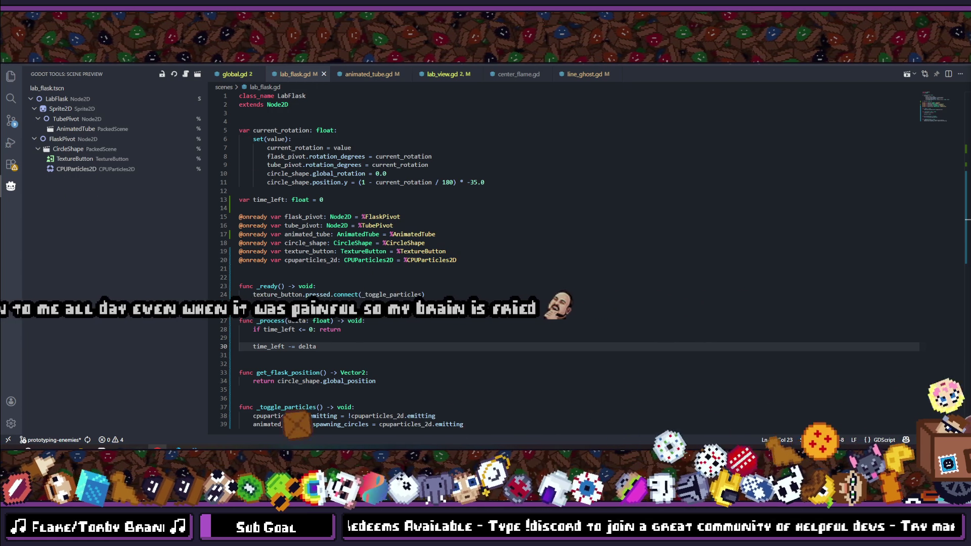
# Leave Visual Studio Code for Godot and run the project with F5 to reach the title menu.
pyautogui.click(343, 347)
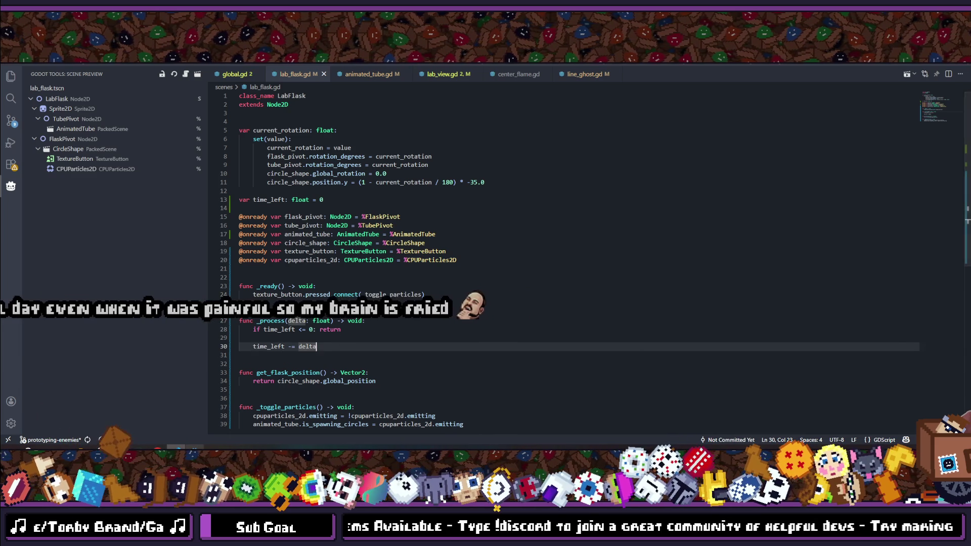
pyautogui.hotkey('alt', 'Tab')
pyautogui.press('F5')
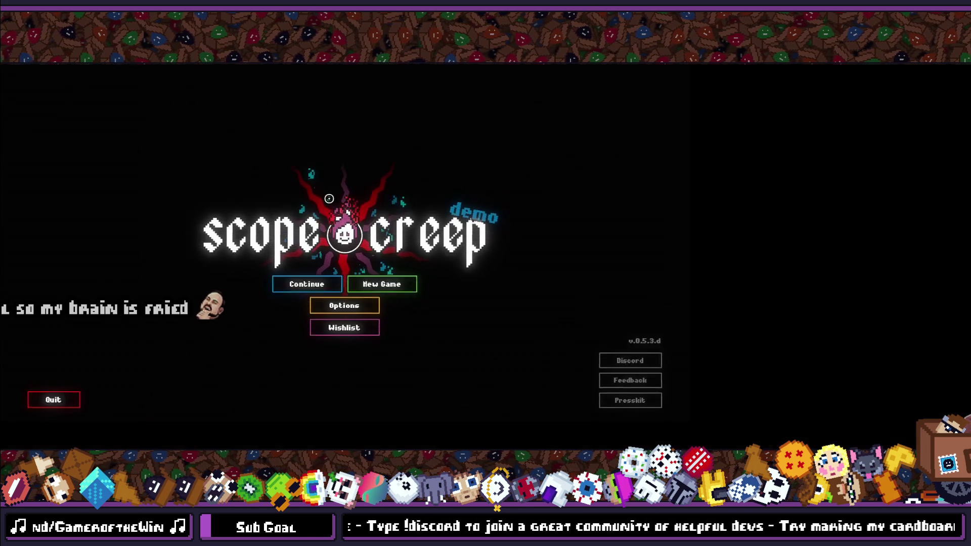
pyautogui.click(436, 321)
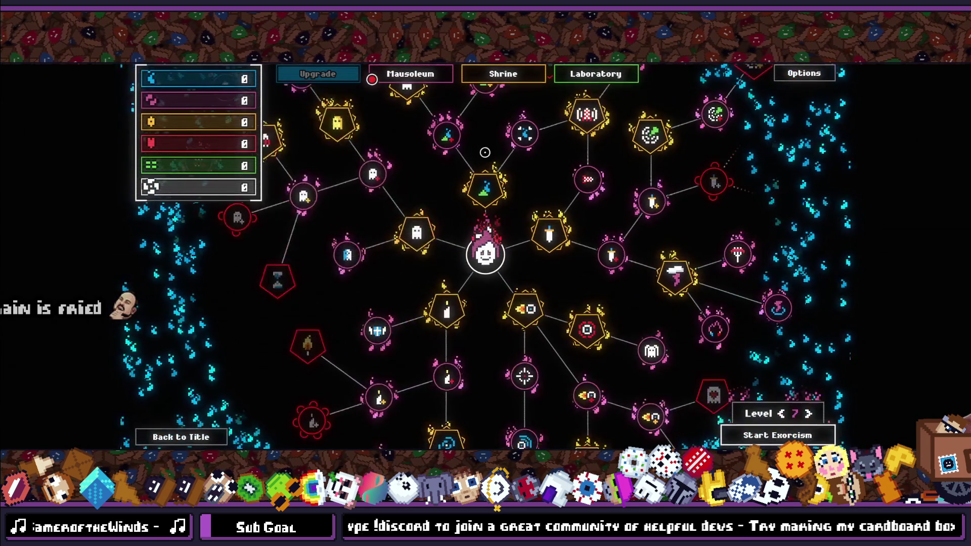
pyautogui.click(604, 74)
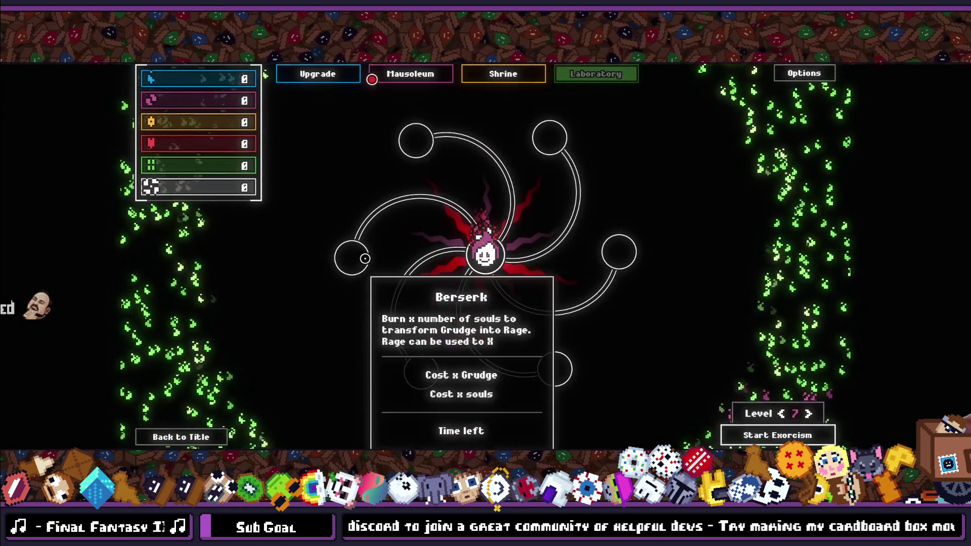
pyautogui.moveTo(433, 376)
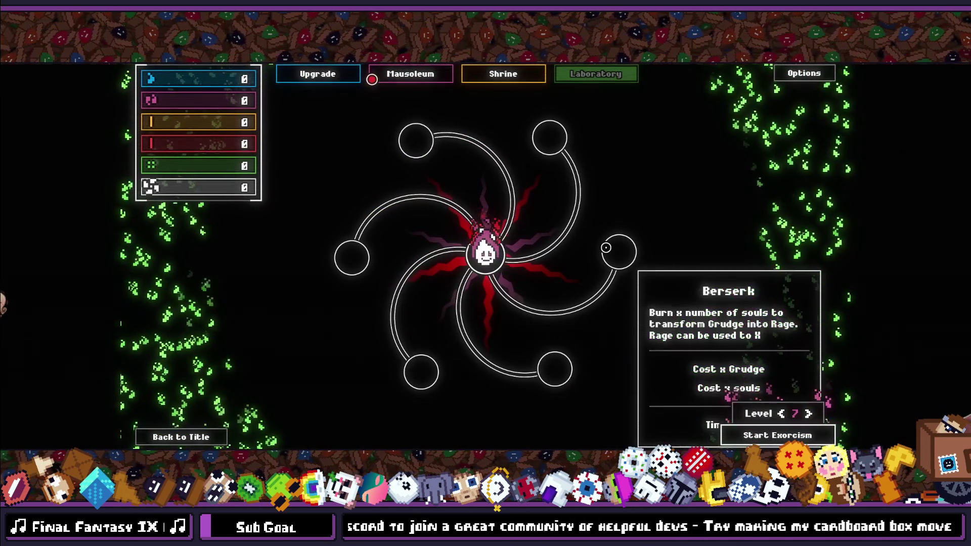
pyautogui.moveTo(556, 122)
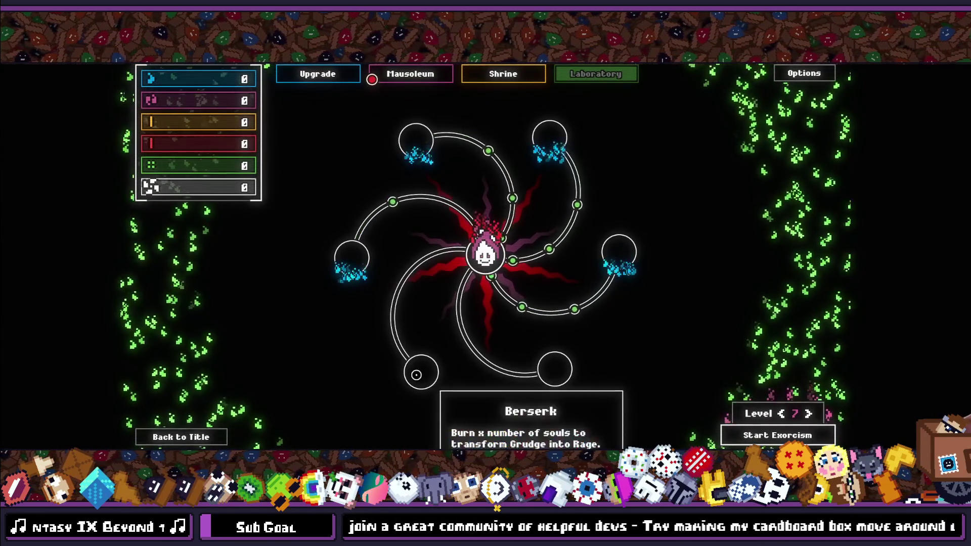
pyautogui.moveTo(335, 264)
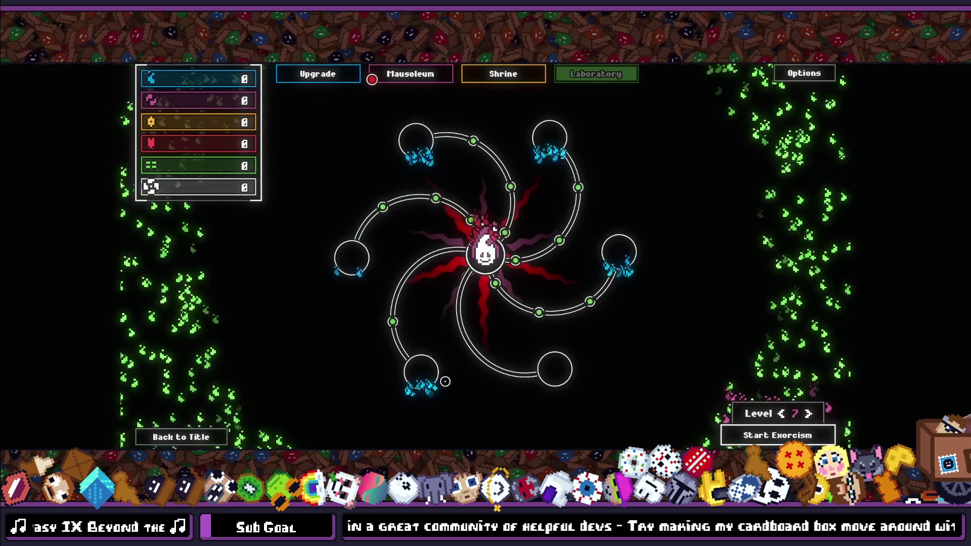
pyautogui.moveTo(429, 157)
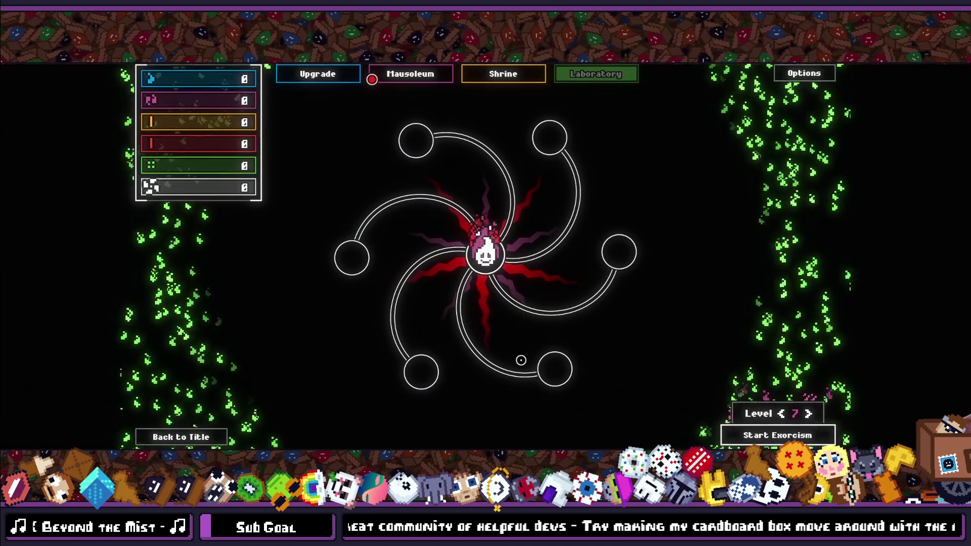
pyautogui.moveTo(559, 147)
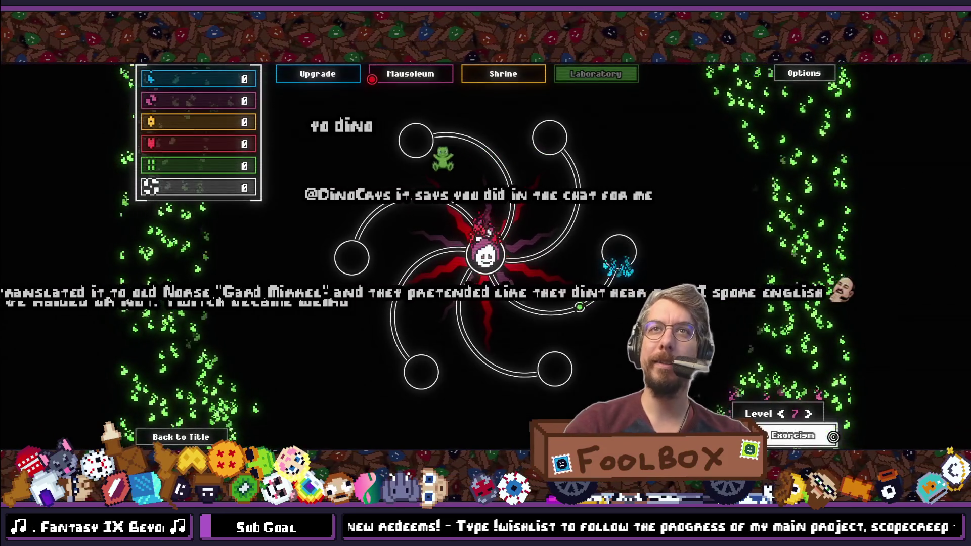
# Bring up the top-right flask's Berserk panel showing Grudge cost, souls cost and time left.
pyautogui.moveTo(557, 141)
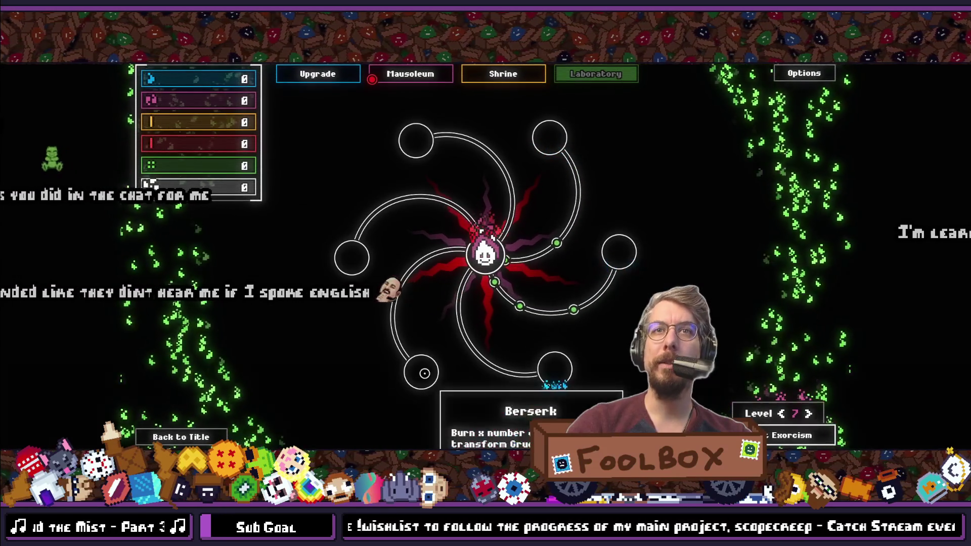
pyautogui.moveTo(182, 120)
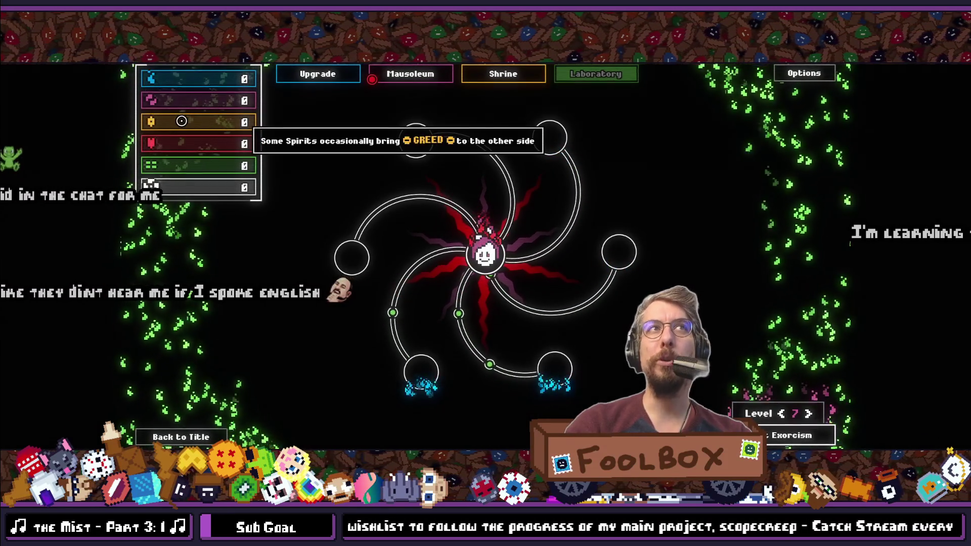
pyautogui.moveTo(190, 76)
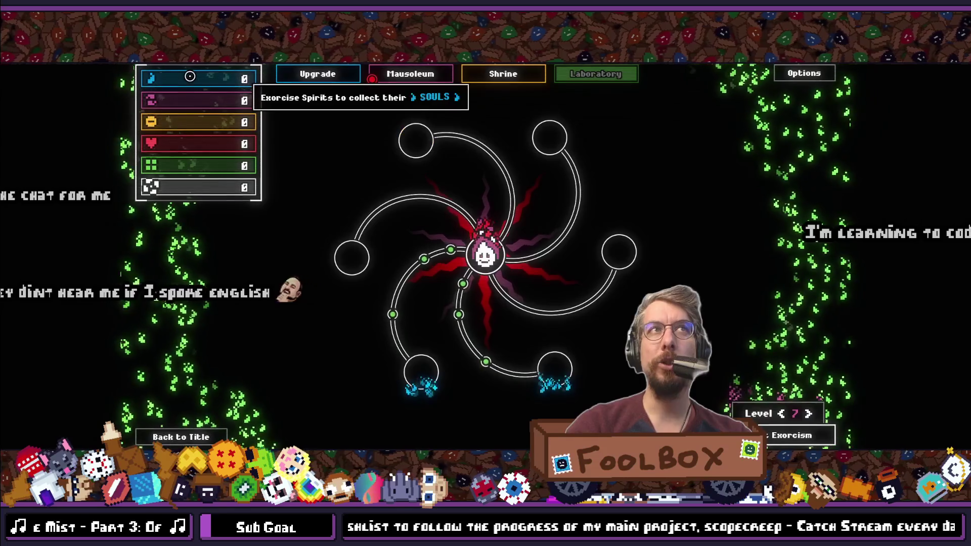
pyautogui.moveTo(211, 125)
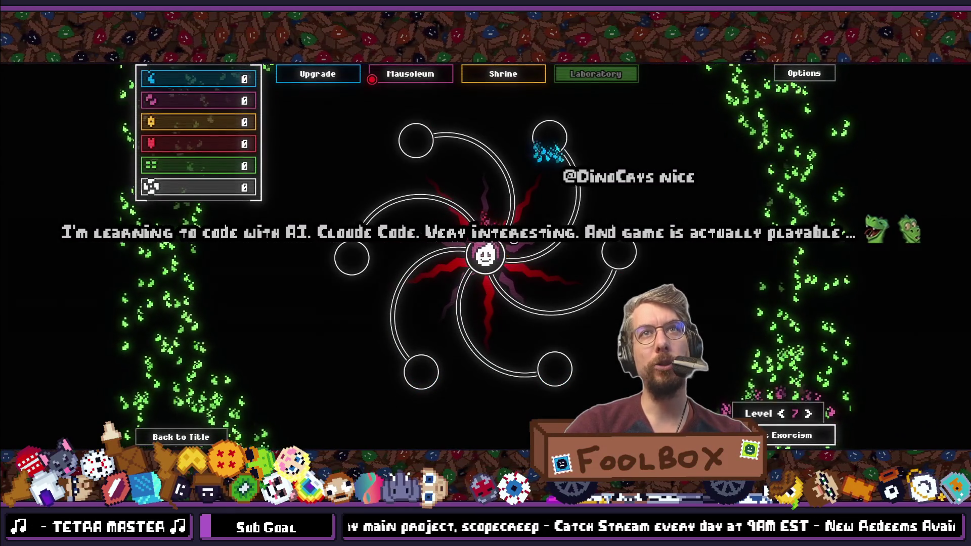
pyautogui.click(311, 66)
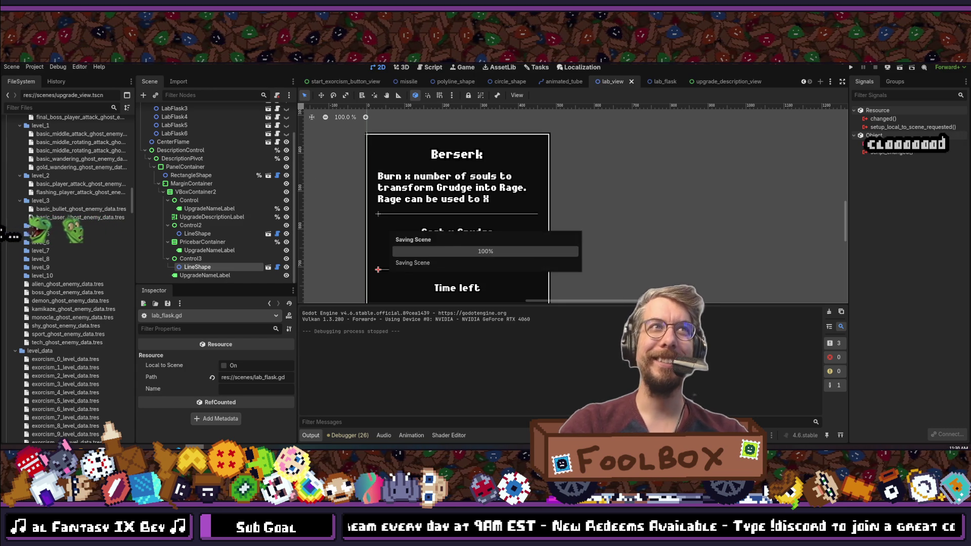
# Bring up the Quick Open project file list, then dismiss it.
pyautogui.hotkey('shift', 'alt', 'o')
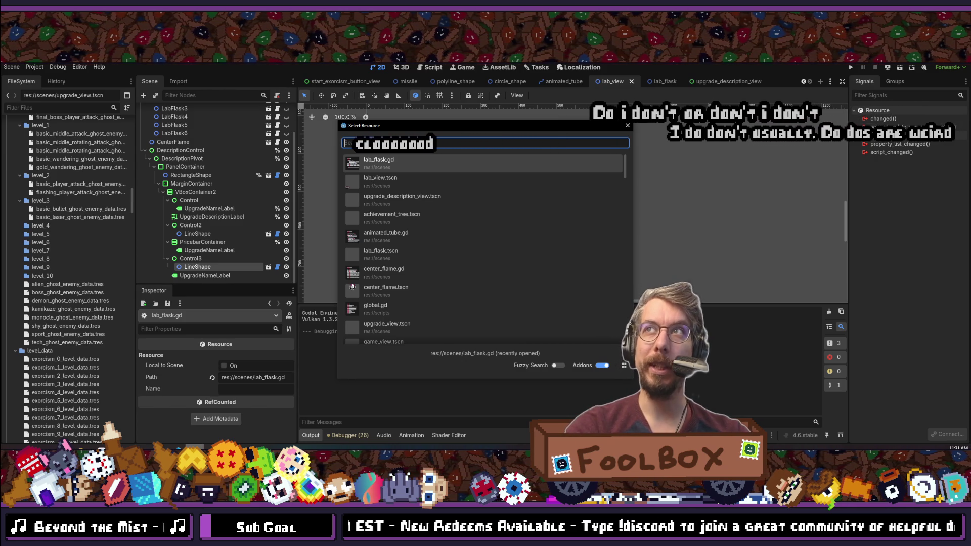
pyautogui.press('Escape')
# Reopen Quick Open and search for 'upgrade_v' to list the upgrade files.
pyautogui.hotkey('shift', 'alt', 'o')
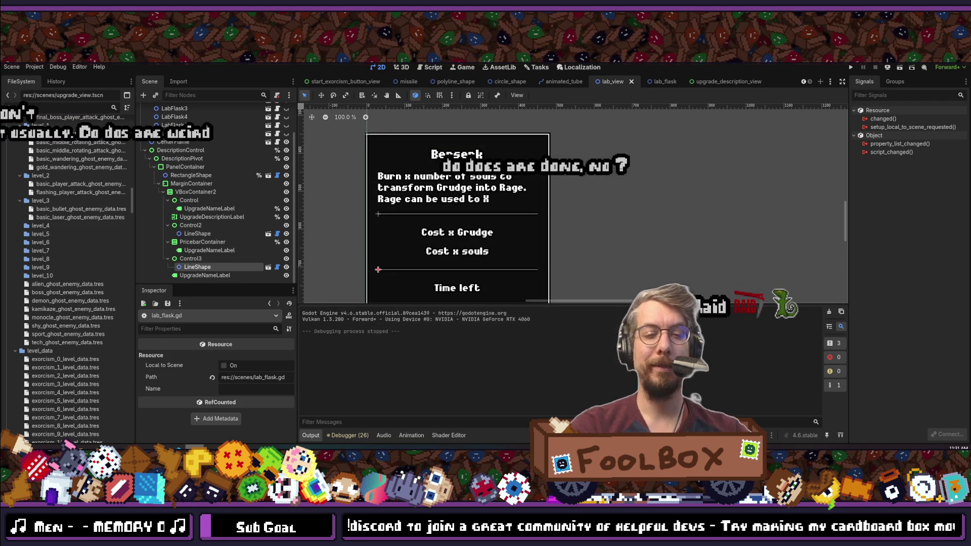
pyautogui.write('upg')
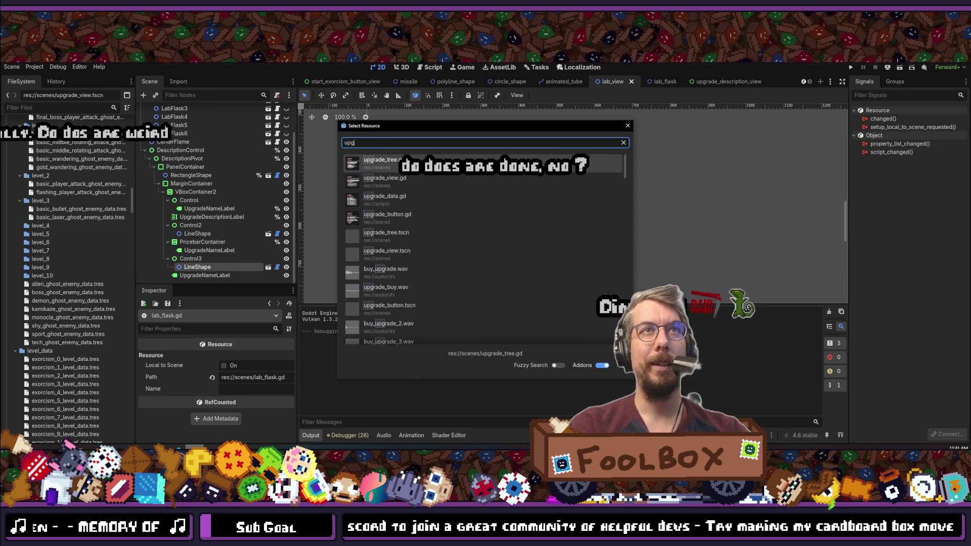
pyautogui.write('rade_v')
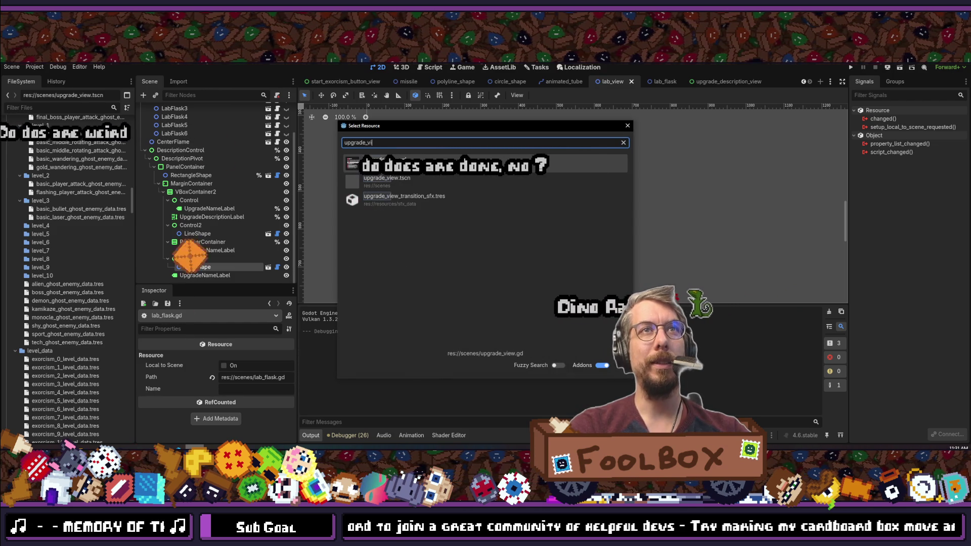
# Refine the search to upgrade_button, open upgrade_button.tscn and select its LineShape node.
pyautogui.press('BackSpace')
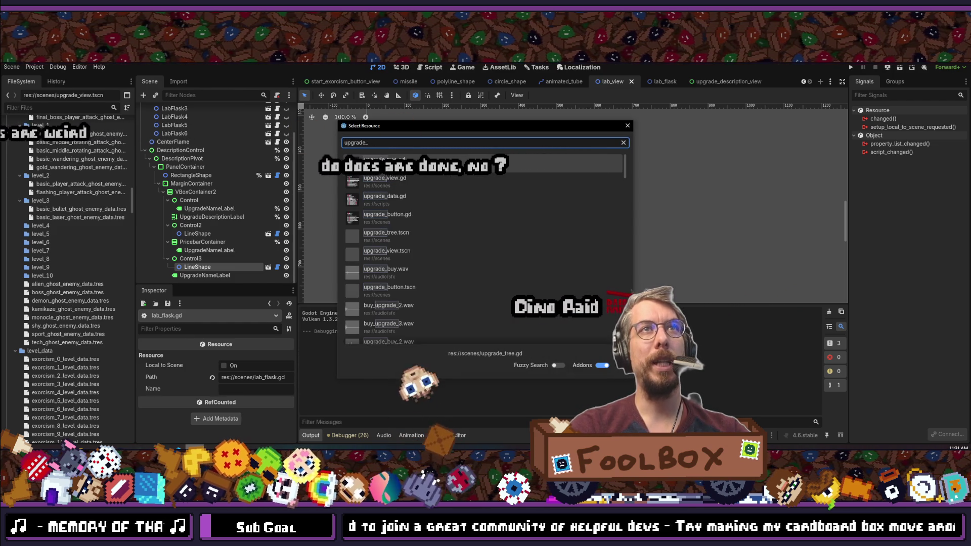
pyautogui.write('button')
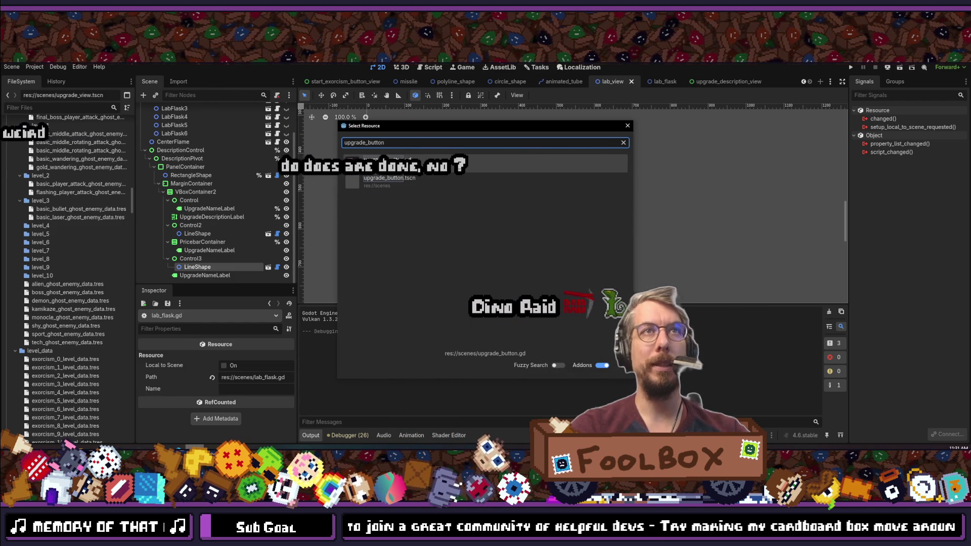
pyautogui.press('Return')
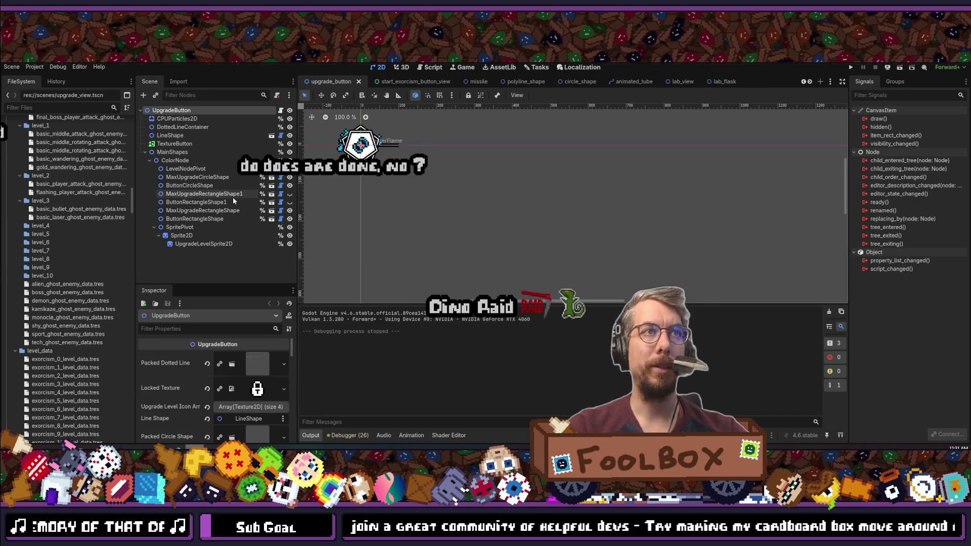
pyautogui.click(171, 135)
# Filter the Inspector by 'inde' and set DottedLineContainer's Z Index to -10.
pyautogui.click(182, 330)
pyautogui.write('inde')
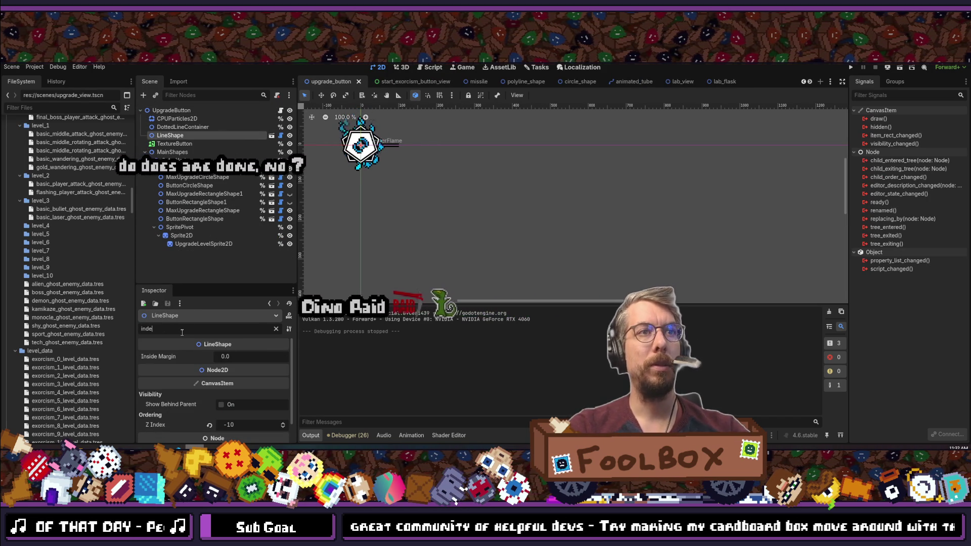
pyautogui.click(177, 127)
pyautogui.click(247, 398)
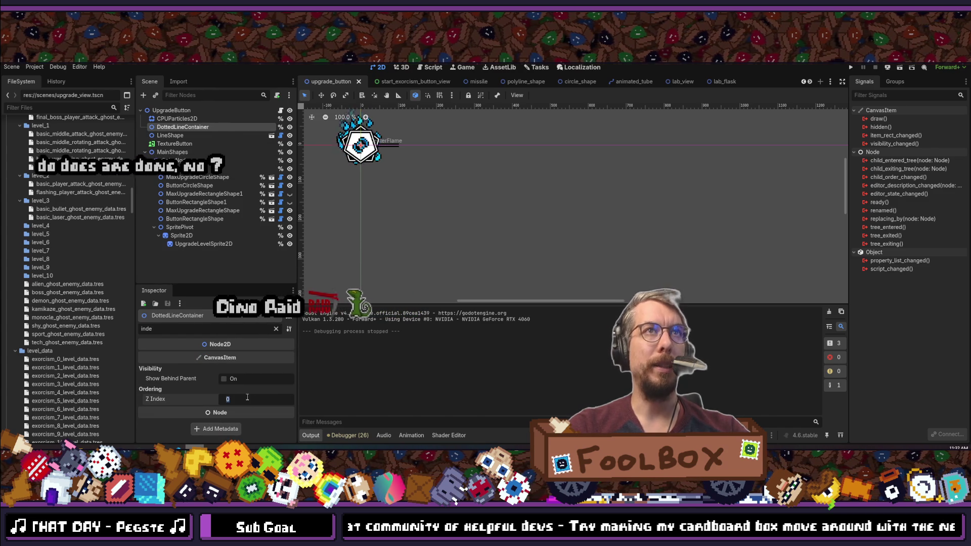
pyautogui.write('-10')
pyautogui.press('Return')
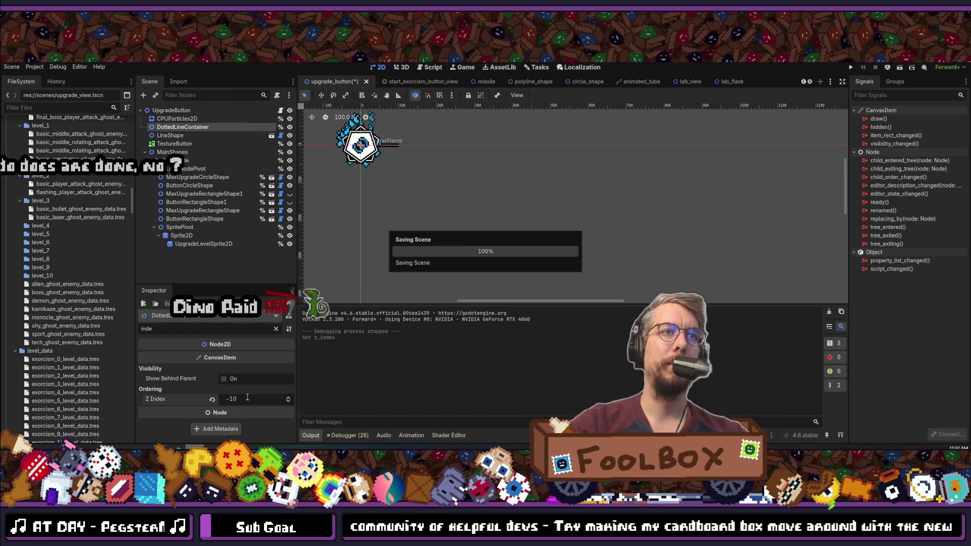
# Save the upgrade_button scene with Ctrl+S.
pyautogui.hotkey('ctrl', 's')
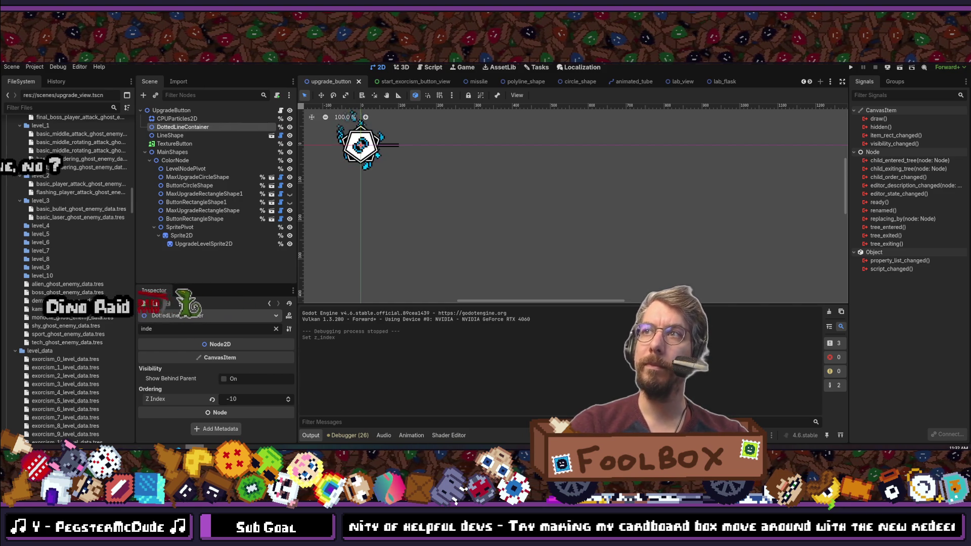
pyautogui.hotkey('ctrl', 's')
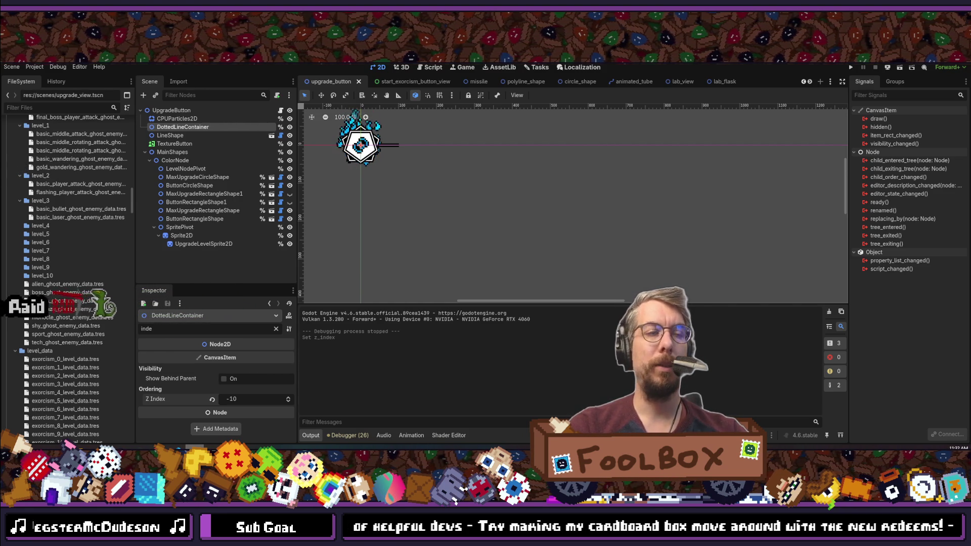
pyautogui.hotkey('ctrl', 's')
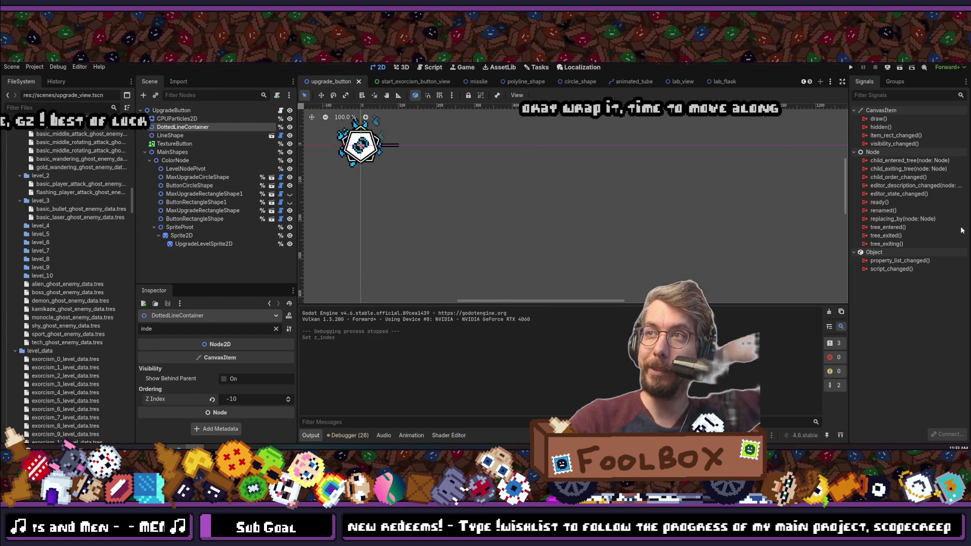
# Bring up the Select Resource list of project scenes and scripts.
pyautogui.hotkey('shift', 'alt', 'o')
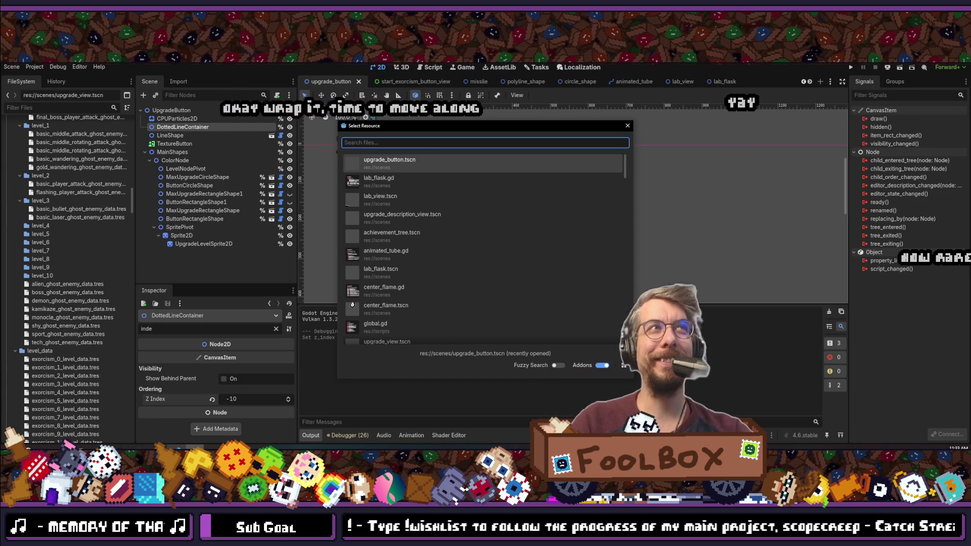
# Open and dismiss Quick Open several times, then run the project to its Continue/New Game menu.
pyautogui.press('Escape')
pyautogui.hotkey('alt', 'shift', 'o')
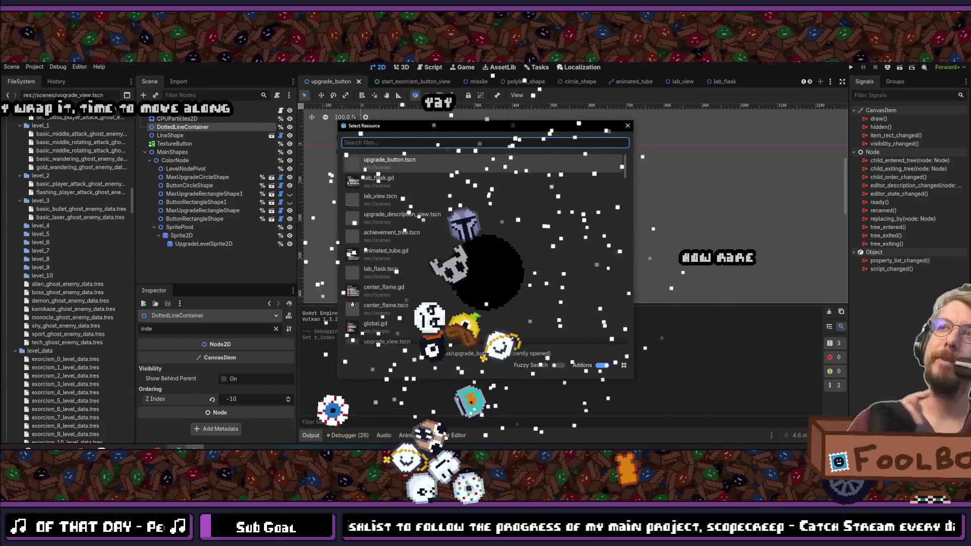
pyautogui.press('Escape')
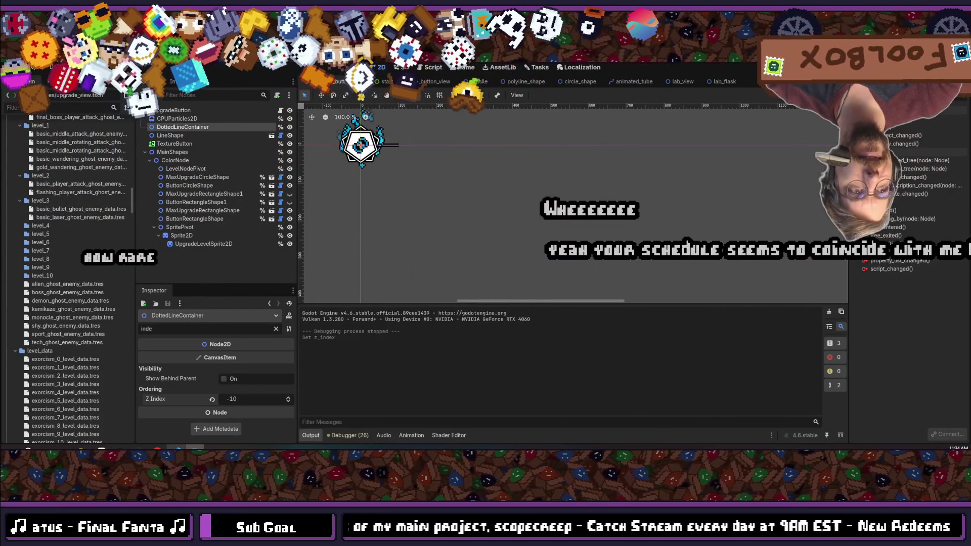
pyautogui.hotkey('ctrl', 'shift', 'o')
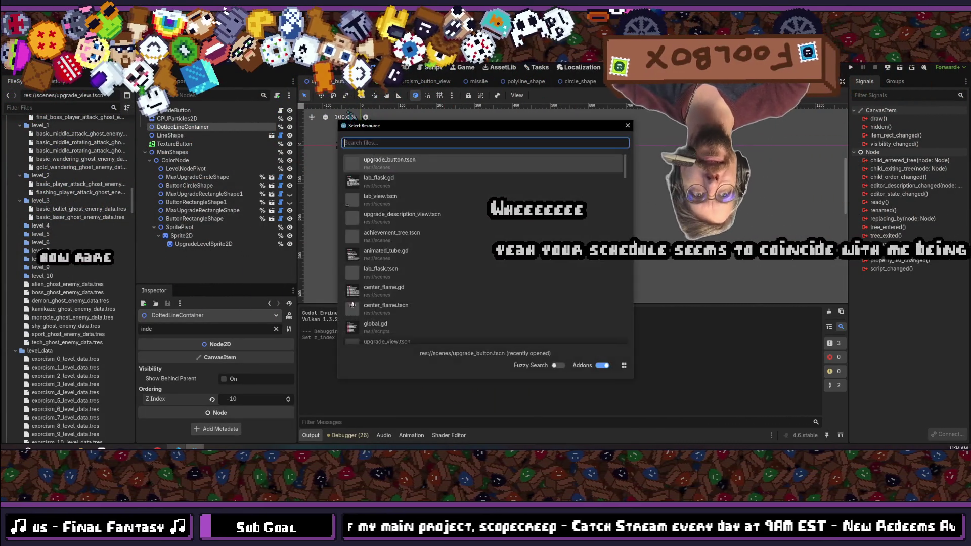
pyautogui.press('Escape')
pyautogui.hotkey('ctrl', 'shift', 'o')
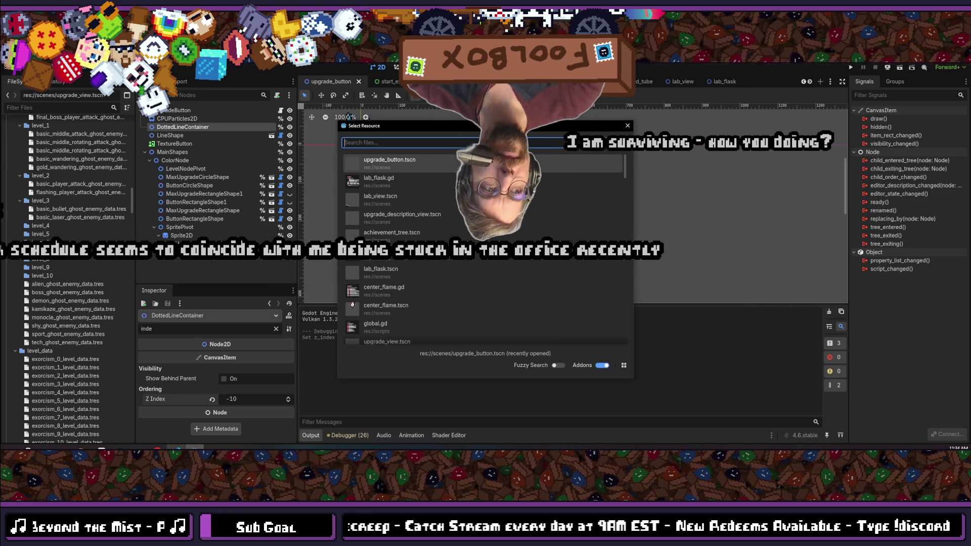
pyautogui.press('Escape')
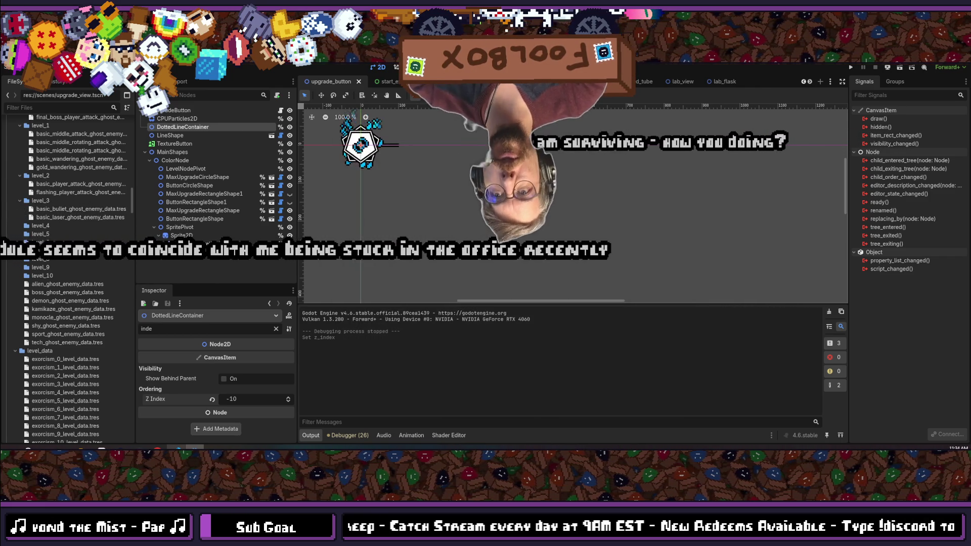
pyautogui.hotkey('alt', 'shift', 'o')
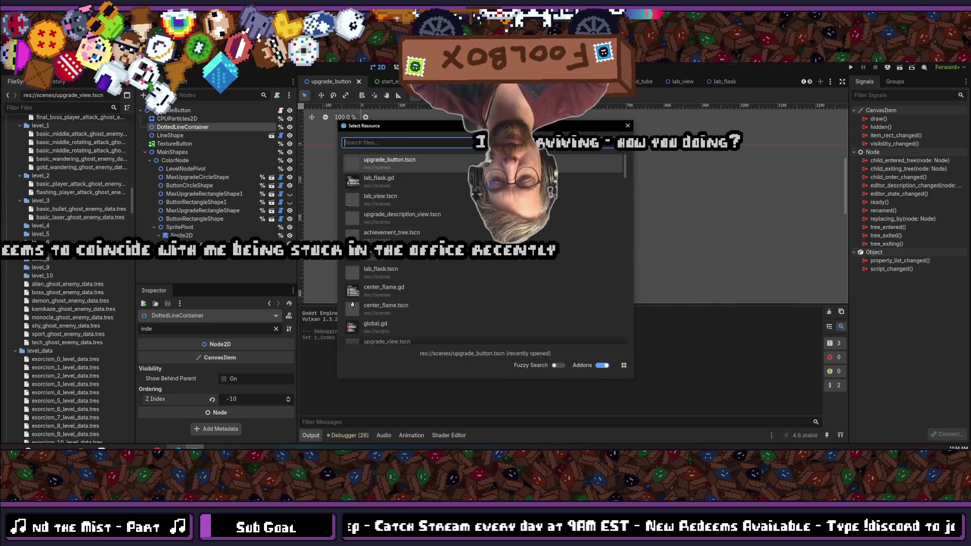
pyautogui.press('Escape')
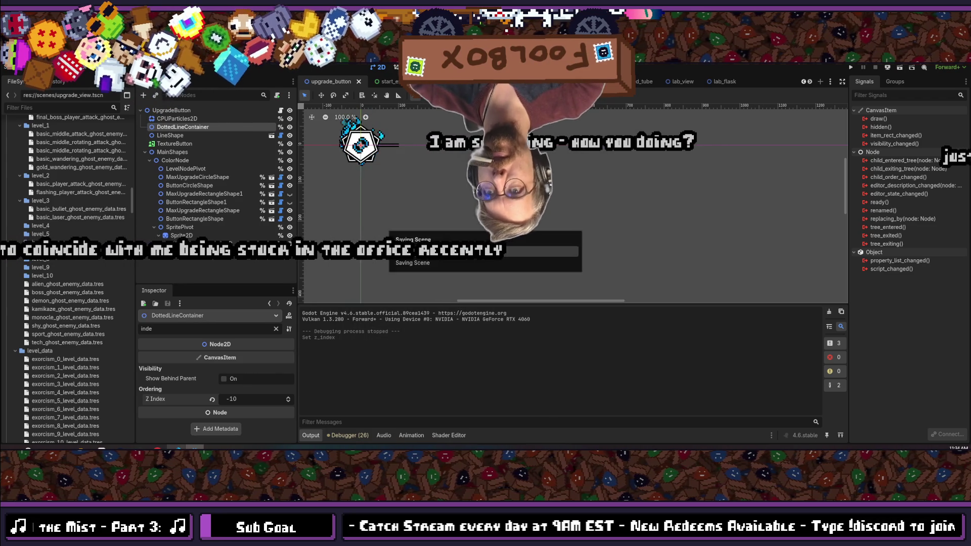
pyautogui.click(851, 67)
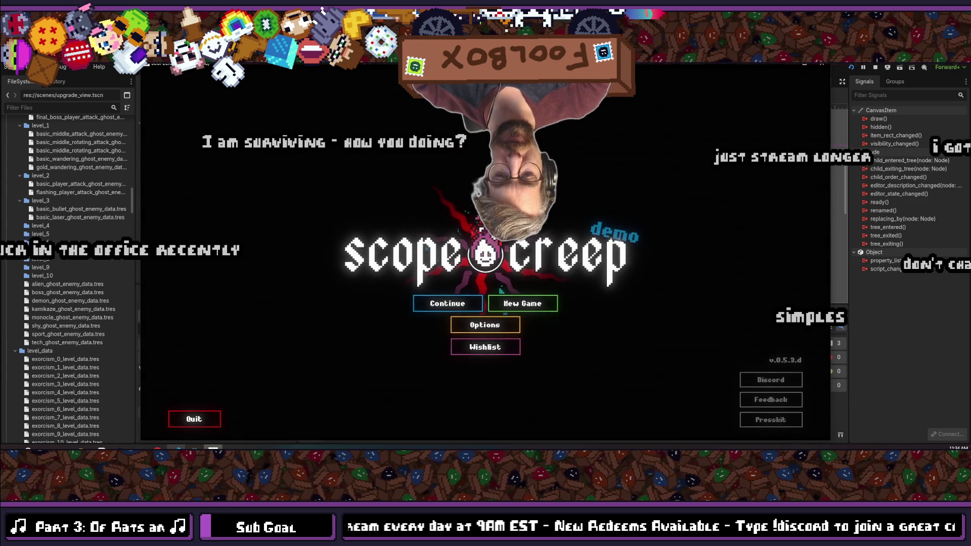
# Continue the saved game, check the Laboratory flask ring, then stop the game with F8.
pyautogui.click(418, 306)
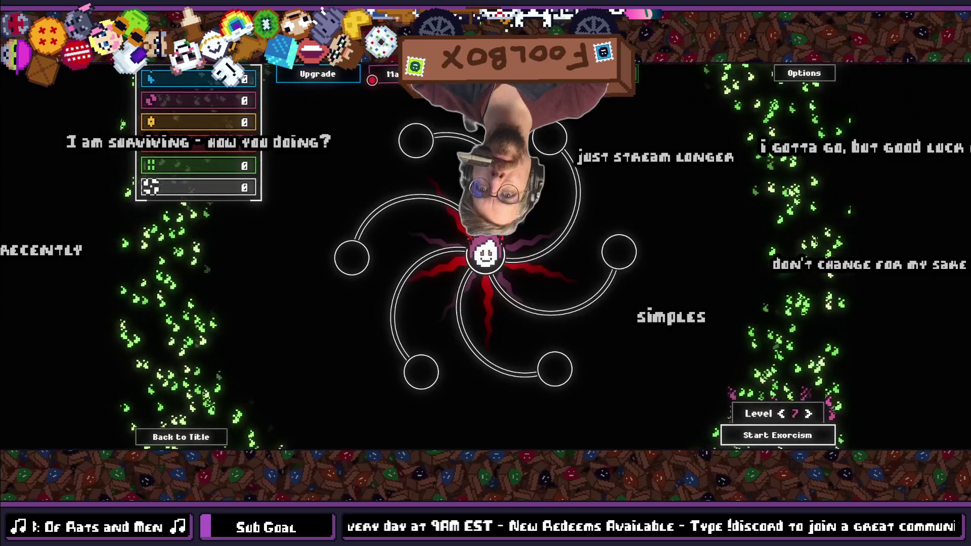
pyautogui.moveTo(631, 240)
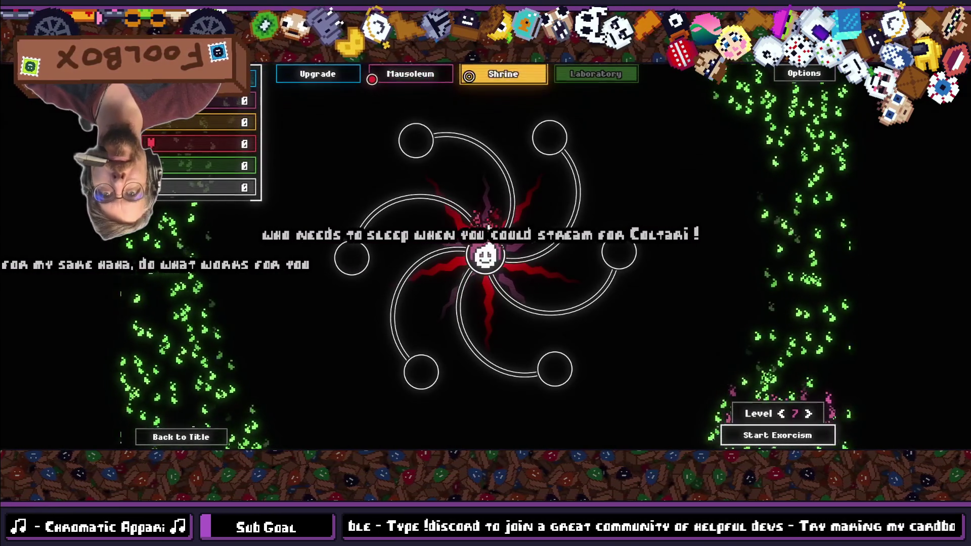
pyautogui.click(579, 74)
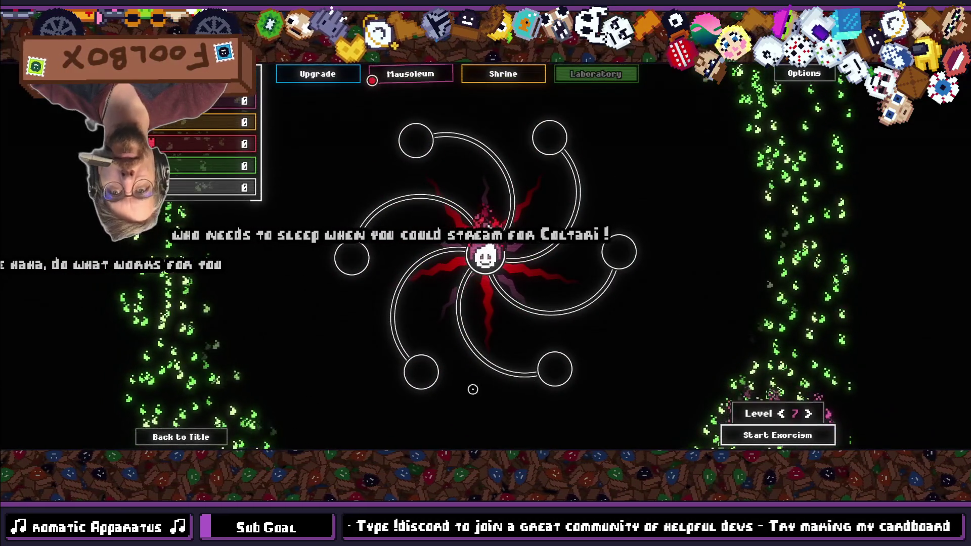
pyautogui.moveTo(602, 248)
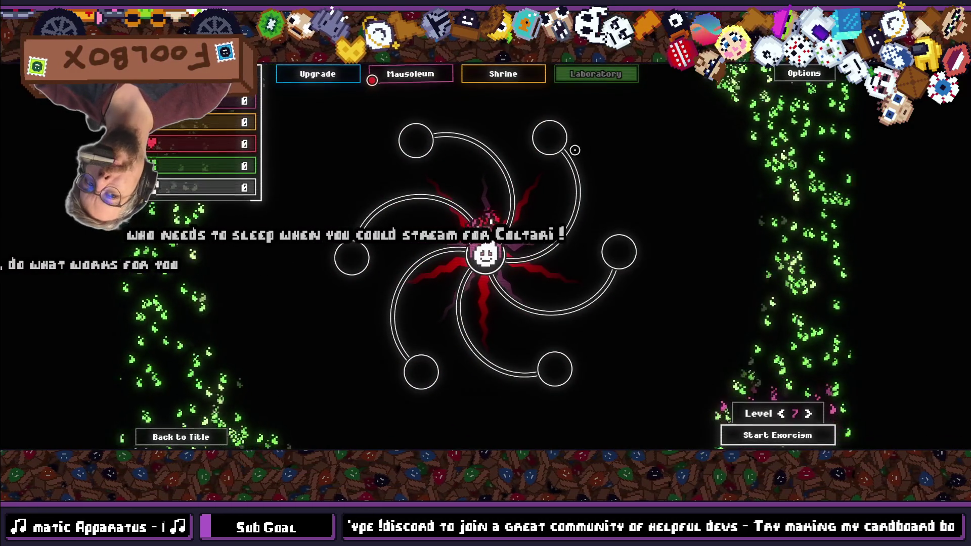
pyautogui.moveTo(542, 125)
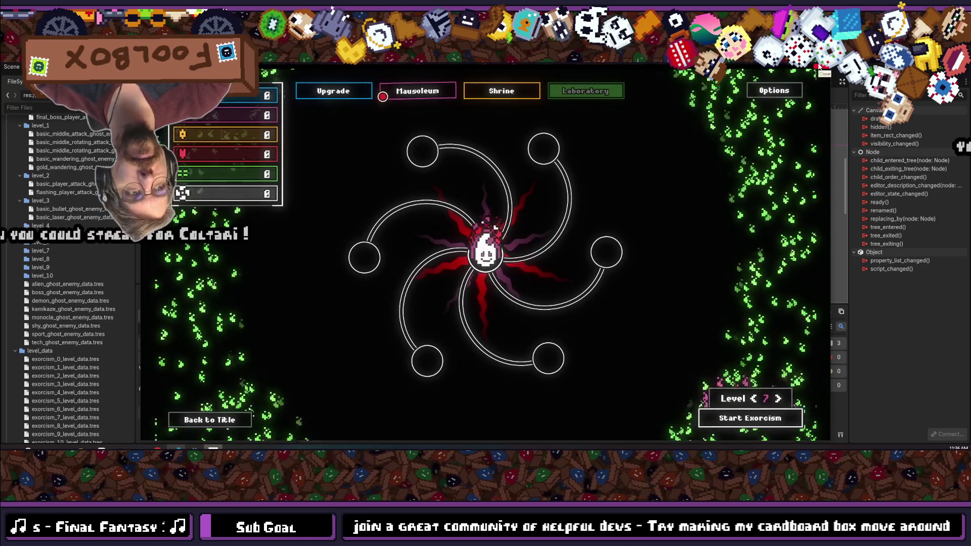
pyautogui.press('F8')
# Save the current scene and open lab_view.tscn via Quick Open.
pyautogui.hotkey('ctrl', 's')
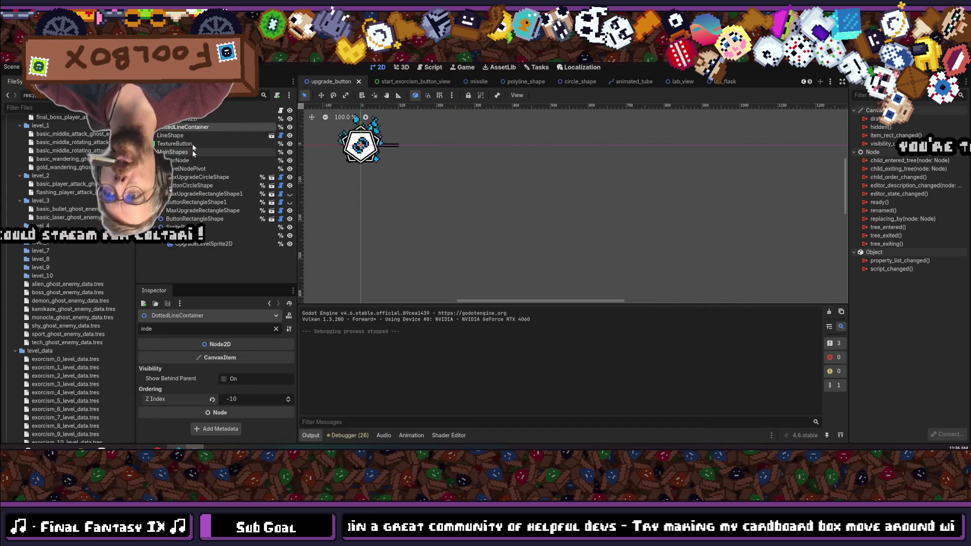
pyautogui.hotkey('shift', 'alt', 'o')
pyautogui.write('lab')
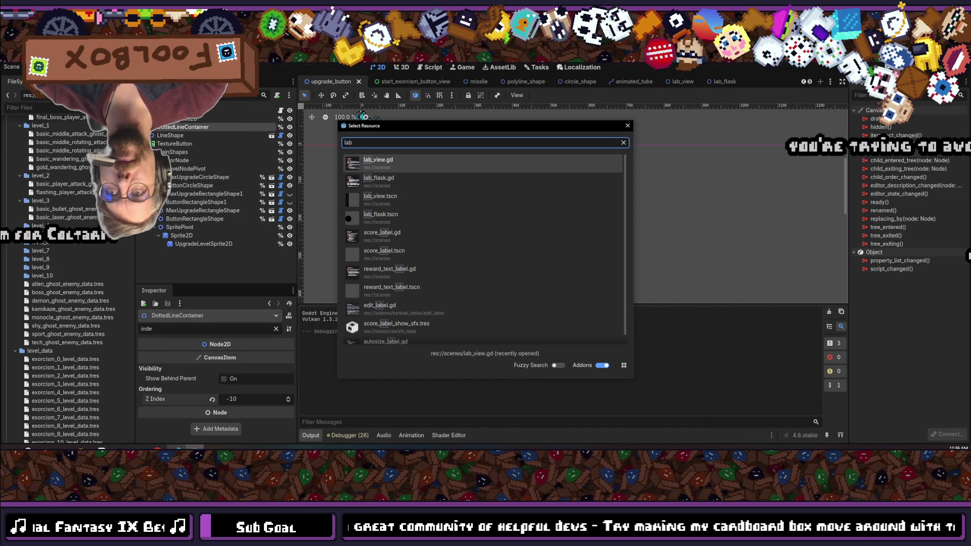
pyautogui.write('_view')
pyautogui.press('Down')
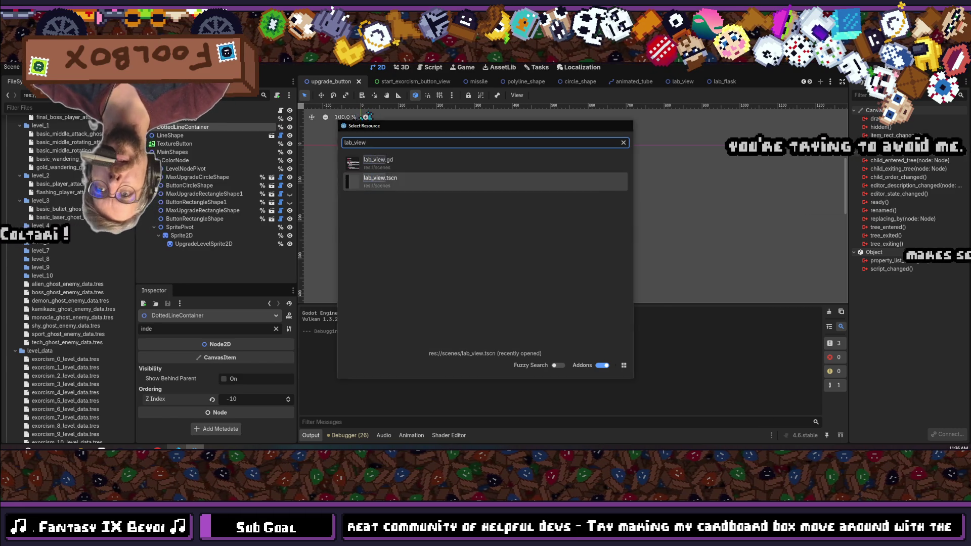
pyautogui.press('Return')
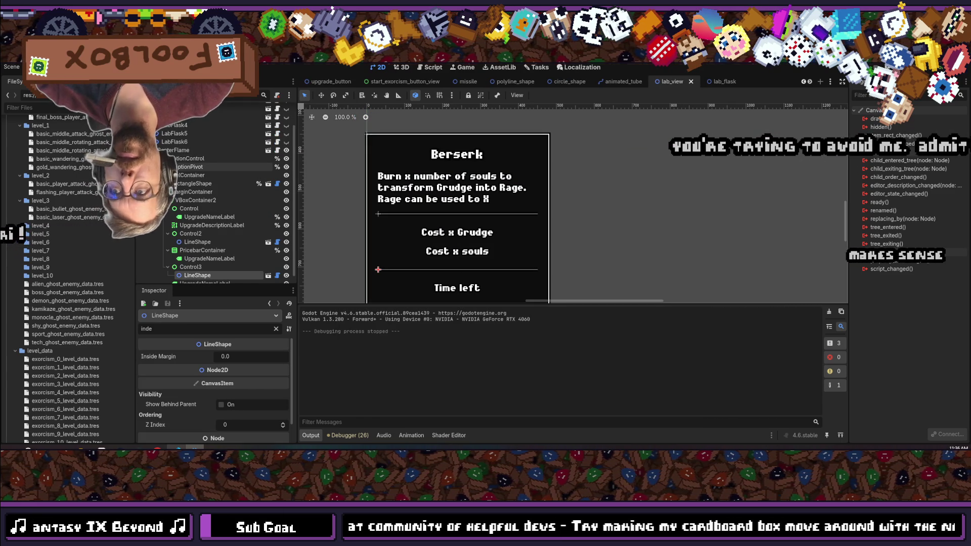
# Make LabFlask through LabFlask6 visible and duplicate them to extend the flasks to LabFlask10.
pyautogui.click(152, 159)
pyautogui.click(175, 127)
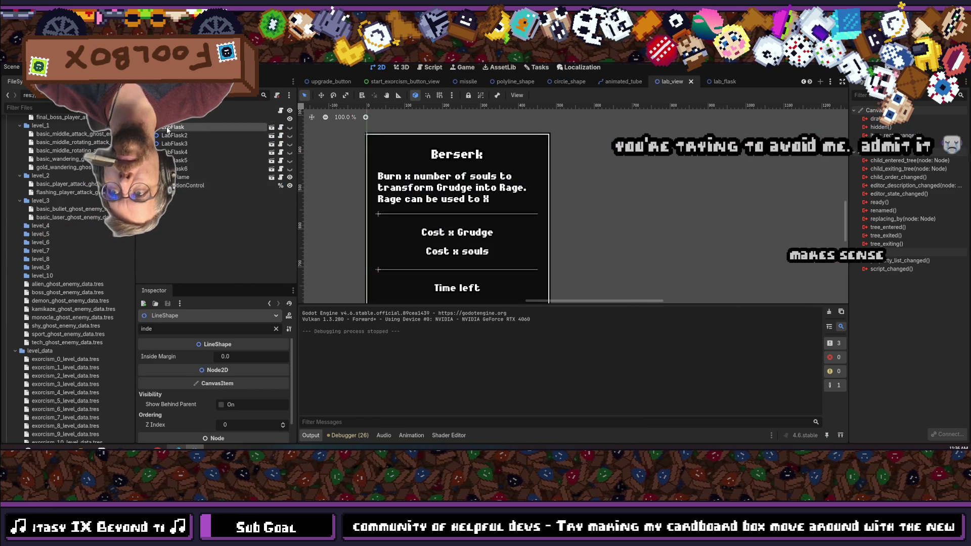
pyautogui.keyDown('shift'); pyautogui.click(193, 169); pyautogui.keyUp('shift')
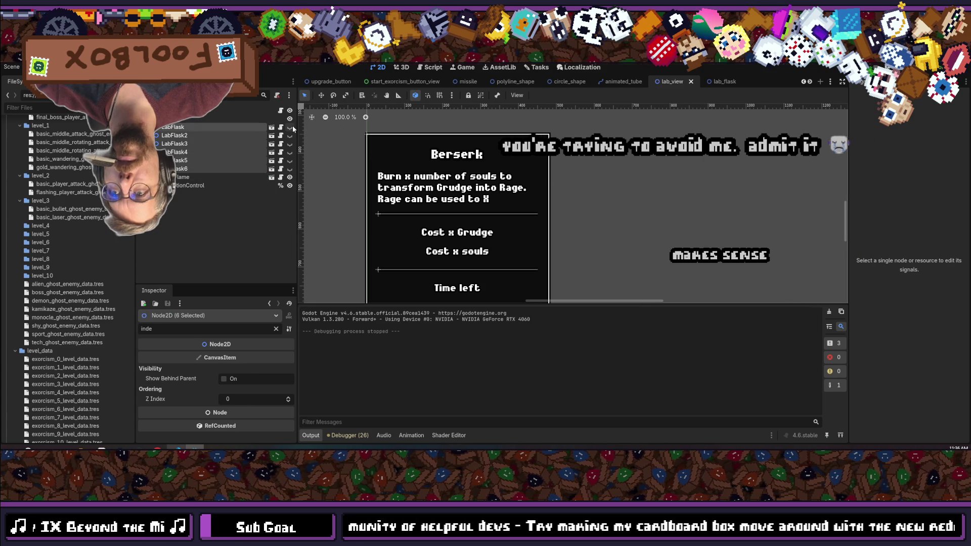
pyautogui.click(290, 127)
pyautogui.click(185, 169)
pyautogui.hotkey('ctrl', 'd')
pyautogui.hotkey('ctrl', 'd')
pyautogui.hotkey('ctrl', 'd')
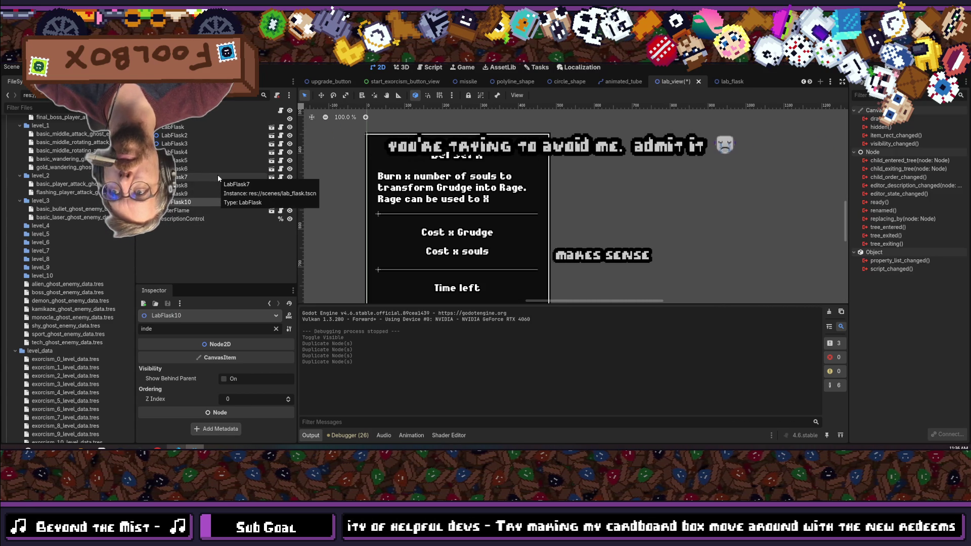
pyautogui.click(177, 128)
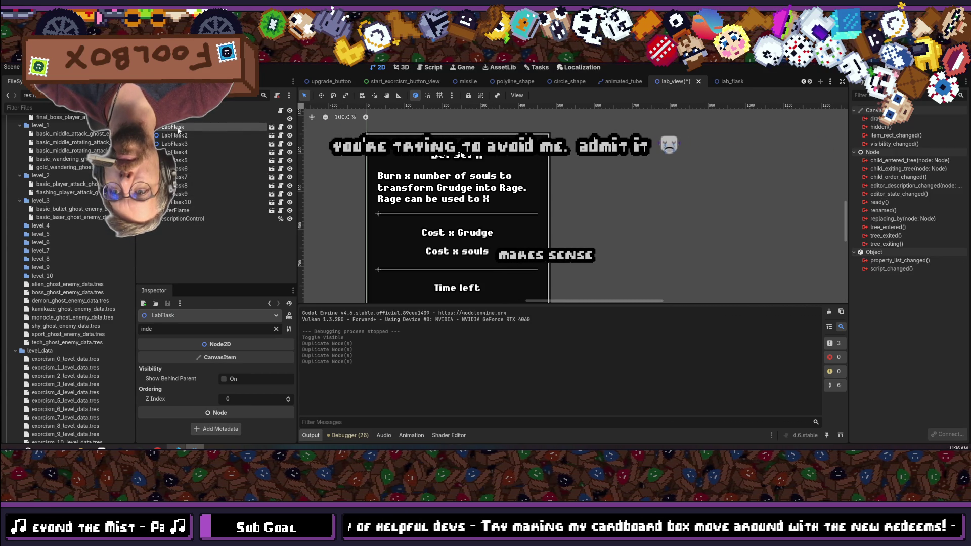
pyautogui.doubleClick(184, 328)
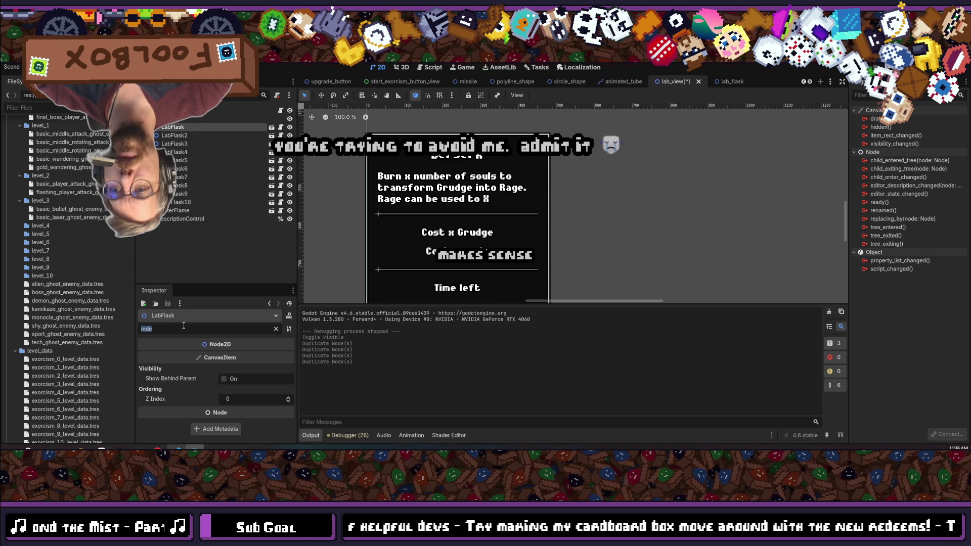
# Filter the Inspector to rotation and set flask rotations to 36°, then LabFlask5 144° and LabFlask6 180°.
pyautogui.write('roation')
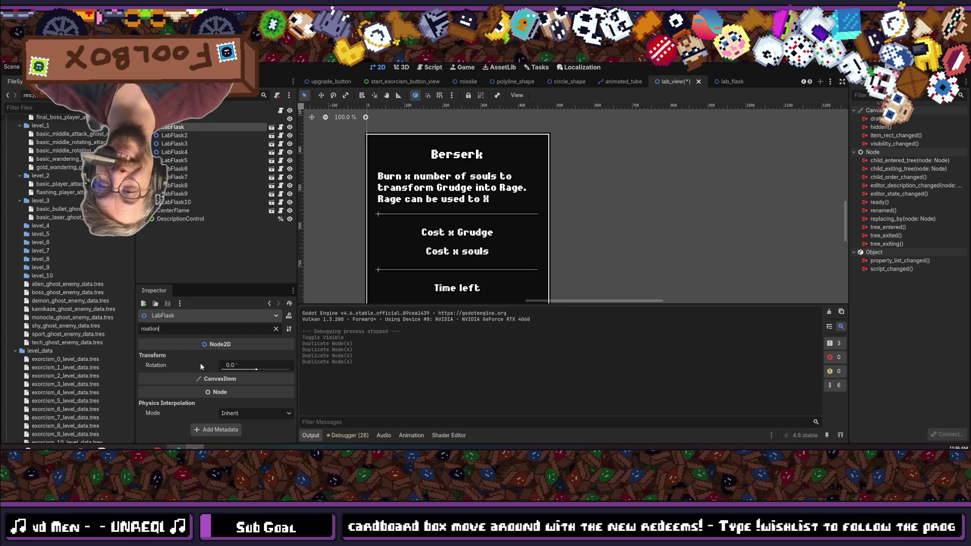
pyautogui.click(242, 367)
pyautogui.write('3')
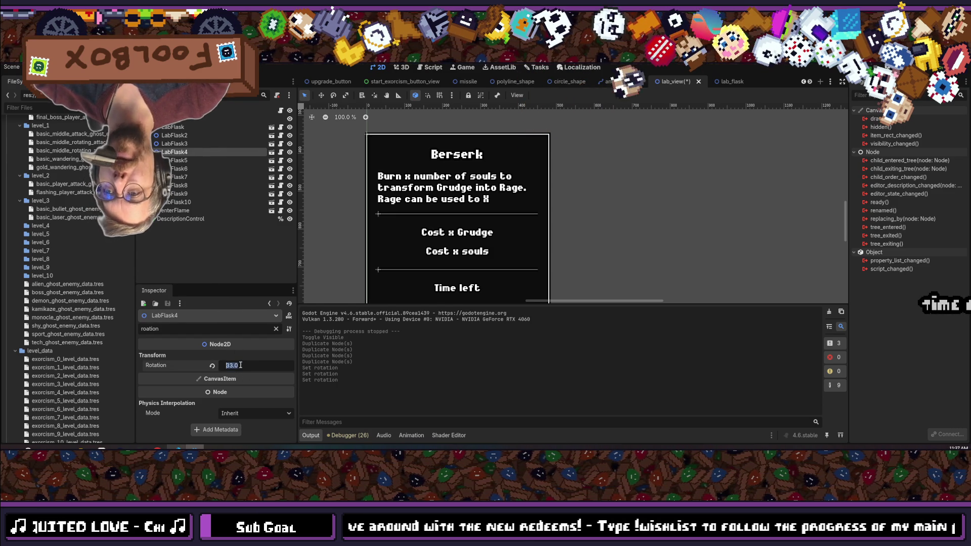
pyautogui.write('36')
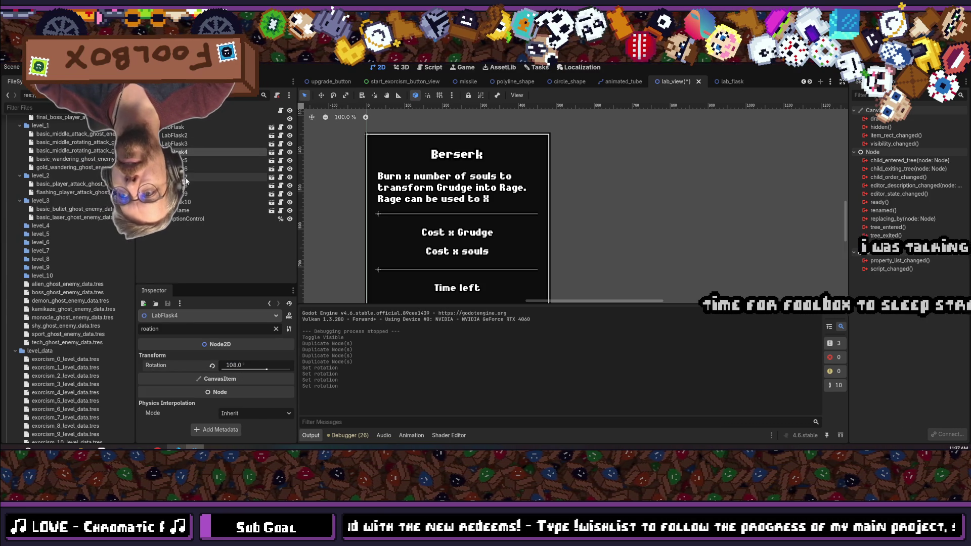
pyautogui.click(179, 160)
pyautogui.click(249, 365)
pyautogui.write('144')
pyautogui.press('Return')
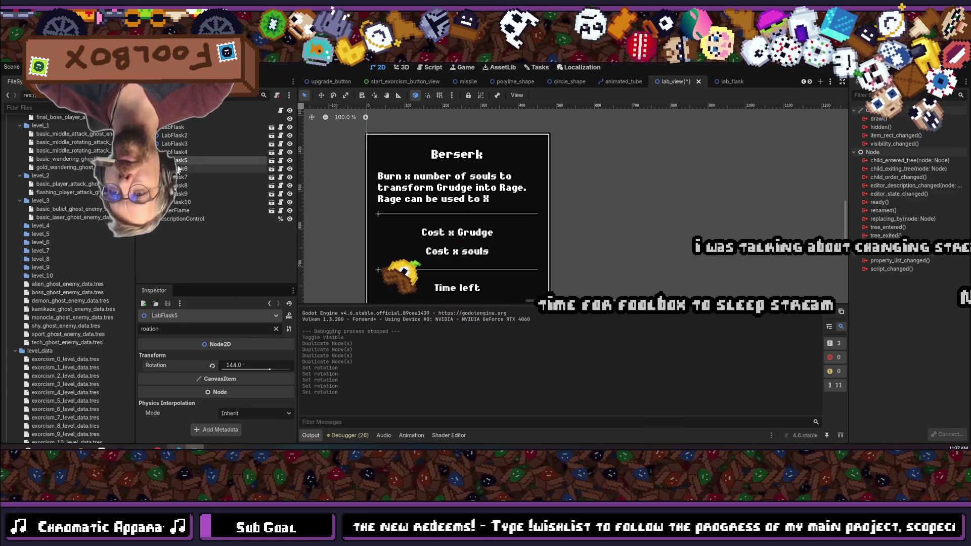
pyautogui.press('Return')
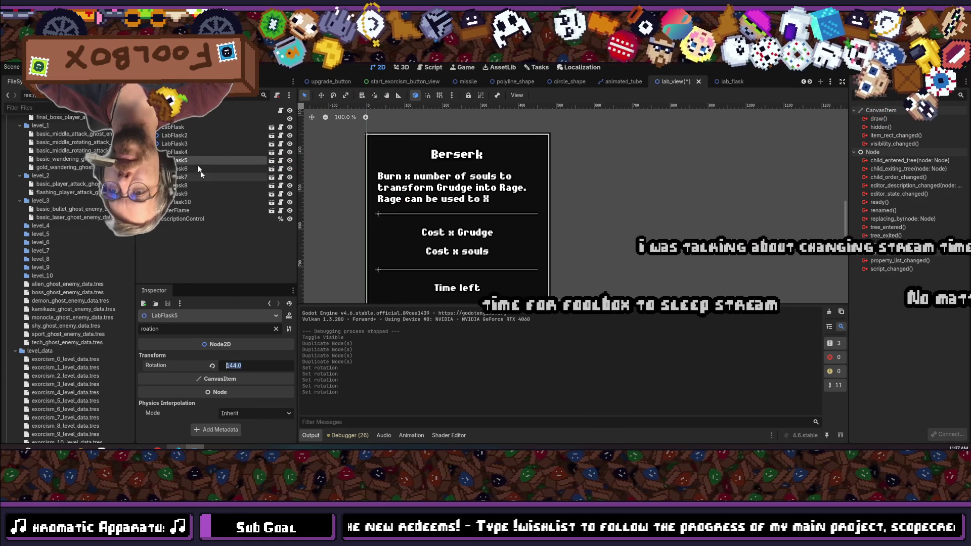
pyautogui.click(201, 168)
pyautogui.click(245, 362)
pyautogui.write('180')
pyautogui.press('Return')
pyautogui.click(245, 362)
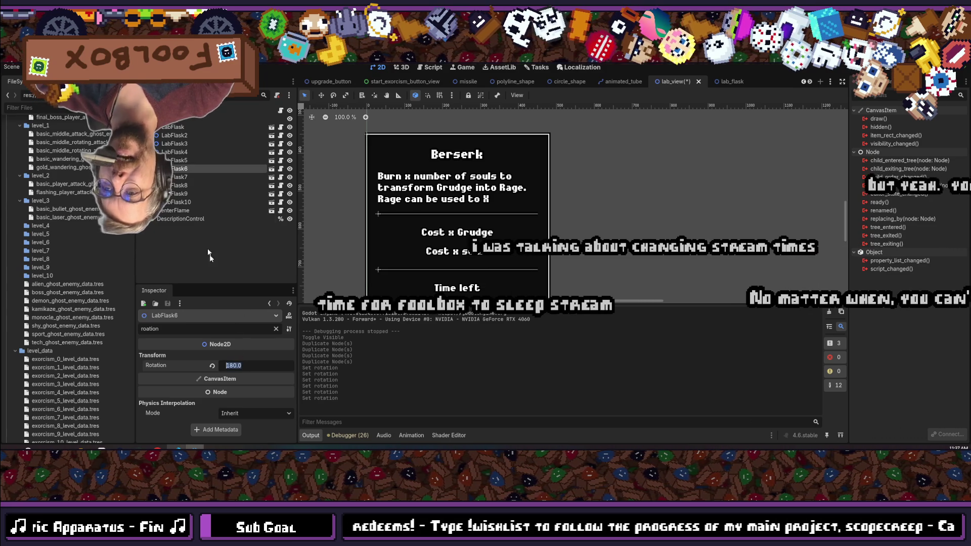
# Set LabFlask7–10 rotations to 216°, 252°, 288° and 324°, then save the scene and run it.
pyautogui.click(180, 177)
pyautogui.click(249, 365)
pyautogui.write('216')
pyautogui.press('Return')
pyautogui.click(249, 365)
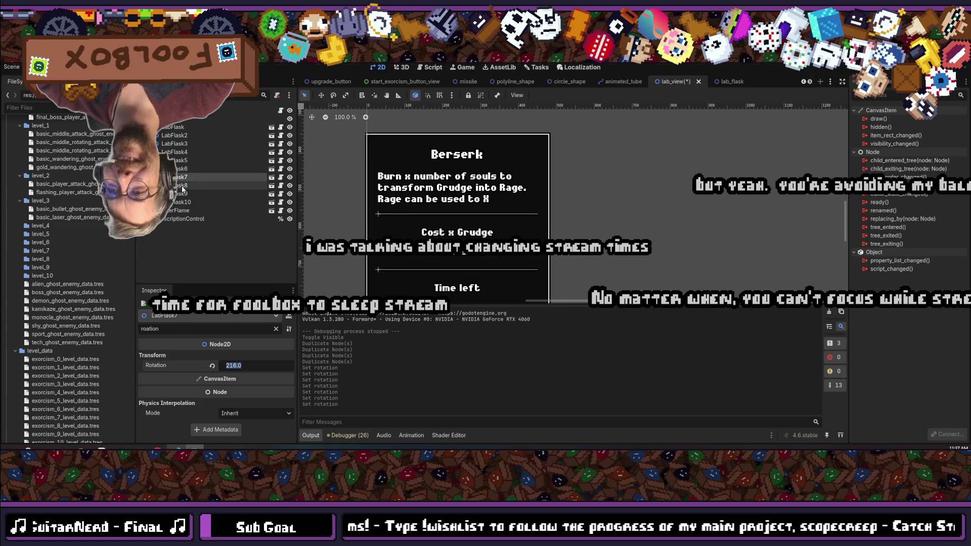
pyautogui.click(180, 186)
pyautogui.click(250, 365)
pyautogui.write('216.0+36')
pyautogui.press('Return')
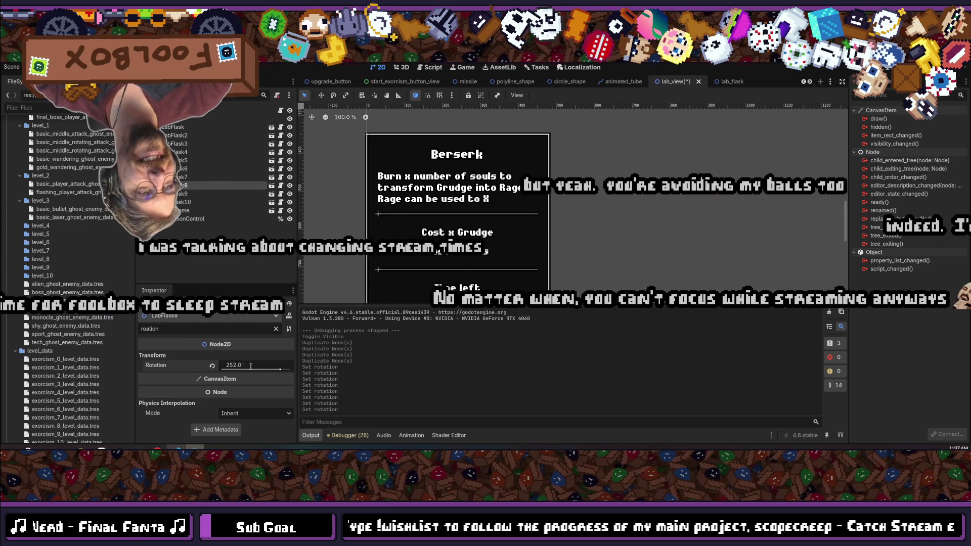
pyautogui.click(250, 366)
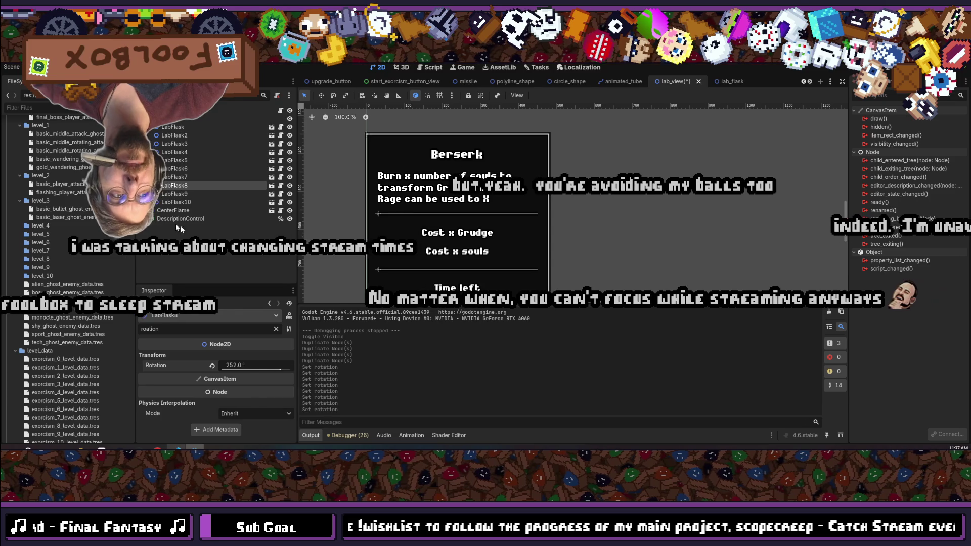
pyautogui.click(195, 194)
pyautogui.click(243, 365)
pyautogui.write('288')
pyautogui.press('Return')
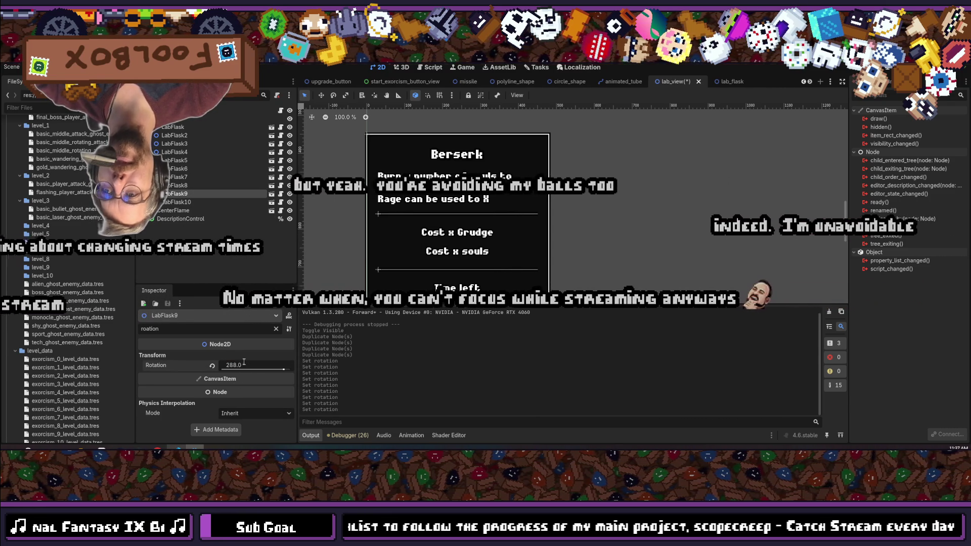
pyautogui.click(179, 202)
pyautogui.click(252, 365)
pyautogui.write('288.0+36')
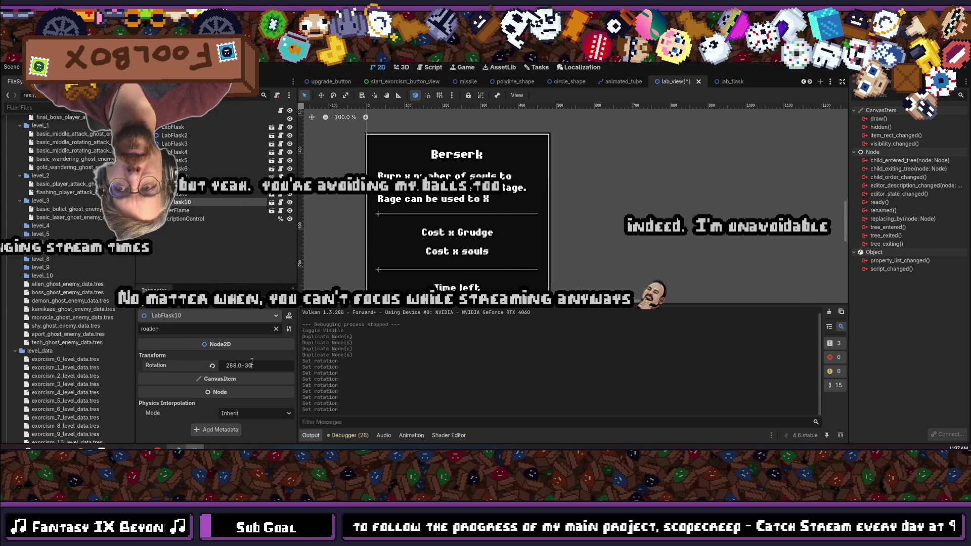
pyautogui.press('Return')
pyautogui.hotkey('ctrl', 's')
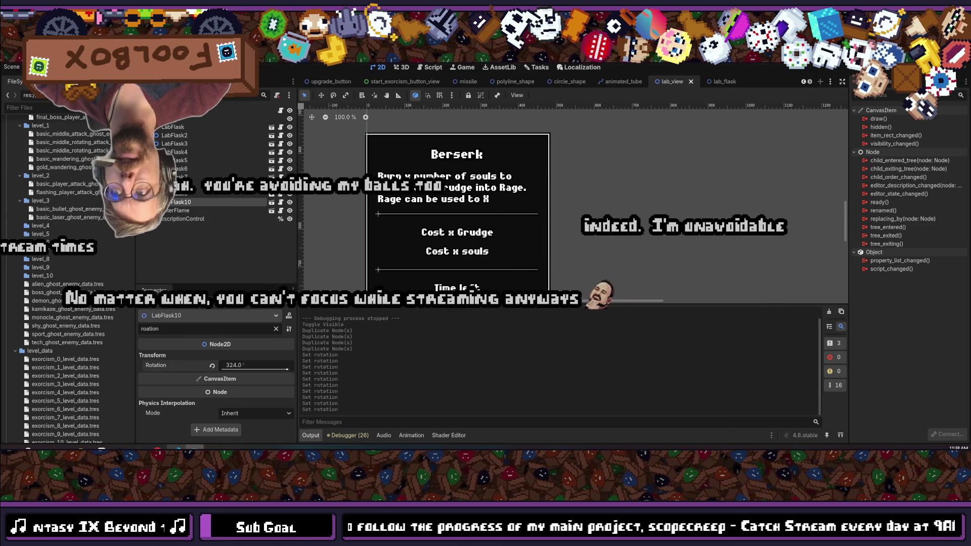
pyautogui.press('F6')
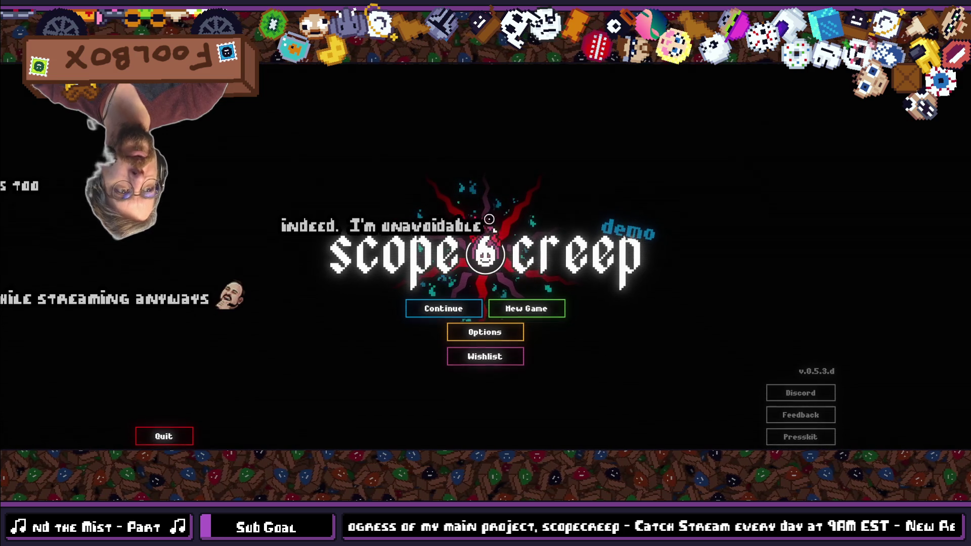
# Continue the saved game, check the flask ring on the Laboratory page, then stop the game.
pyautogui.click(468, 311)
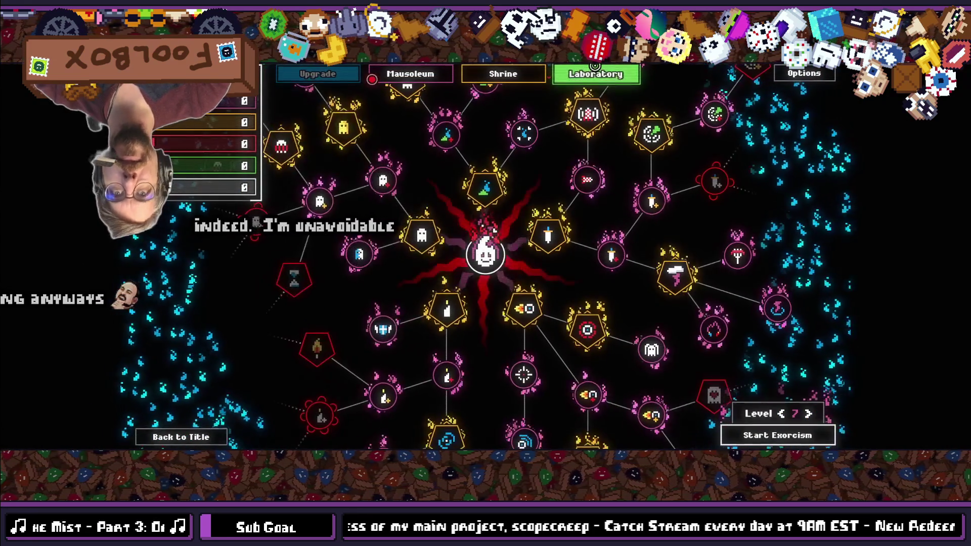
pyautogui.click(600, 72)
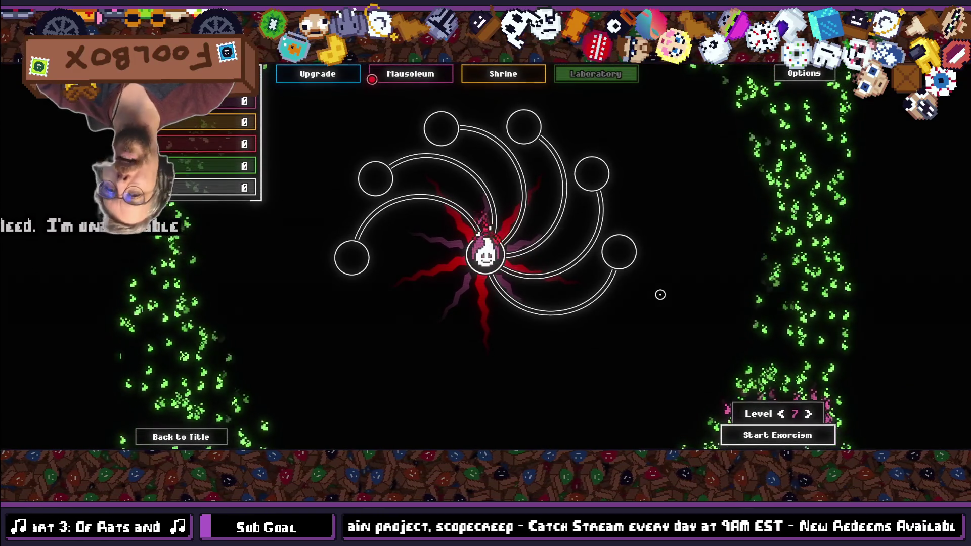
pyautogui.moveTo(587, 166)
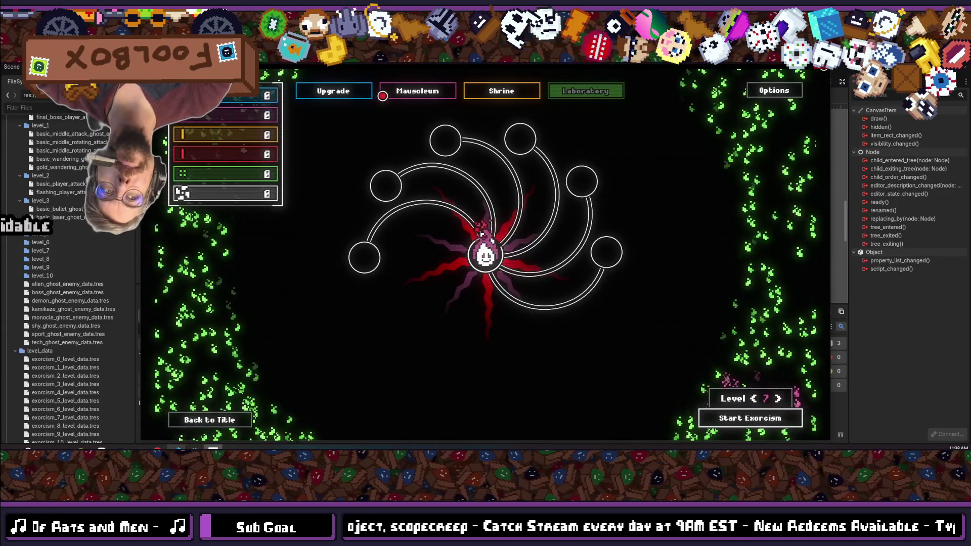
pyautogui.press('F8')
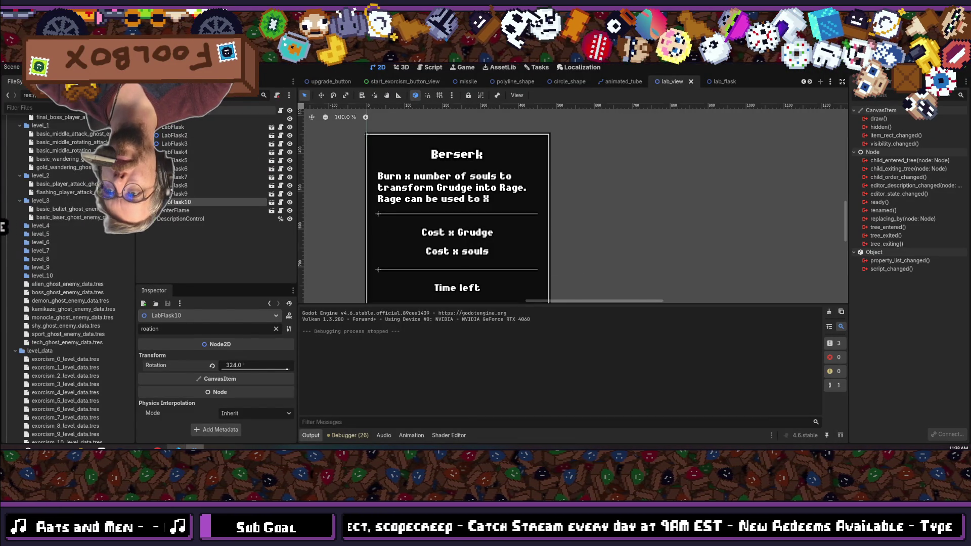
# Set LabFlaskContainer to Access as Unique Name and open lab_view.gd from the root node's script icon.
pyautogui.click(200, 111)
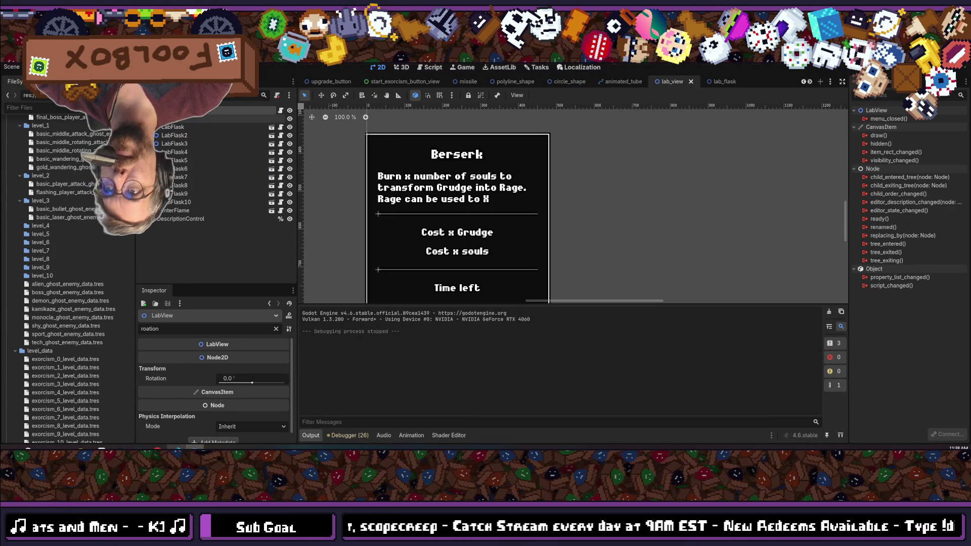
pyautogui.click(176, 160)
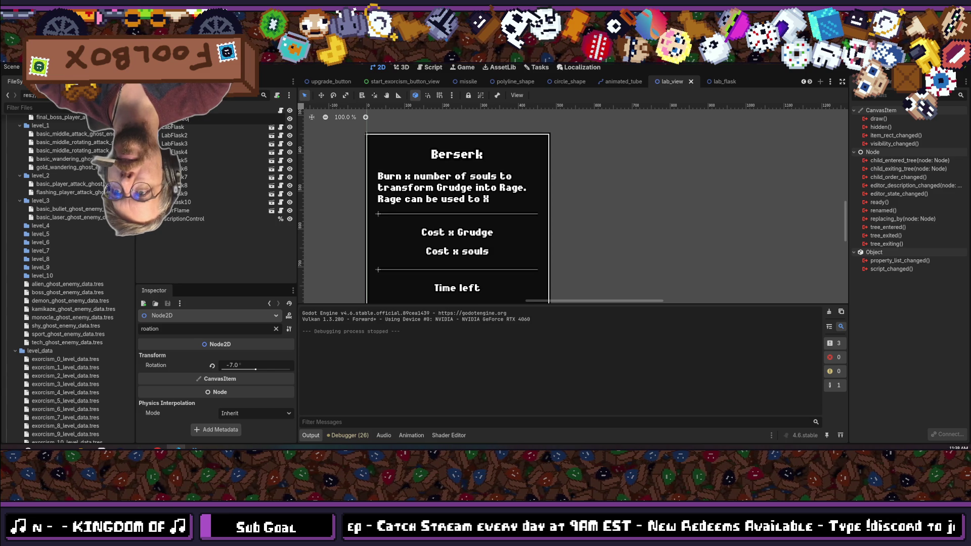
pyautogui.rightClick(178, 121)
pyautogui.click(219, 307)
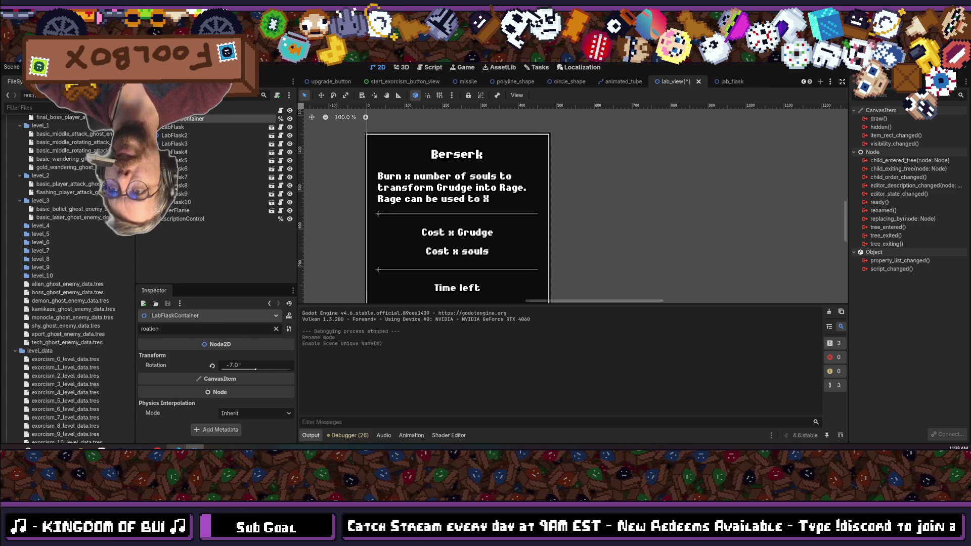
pyautogui.click(282, 112)
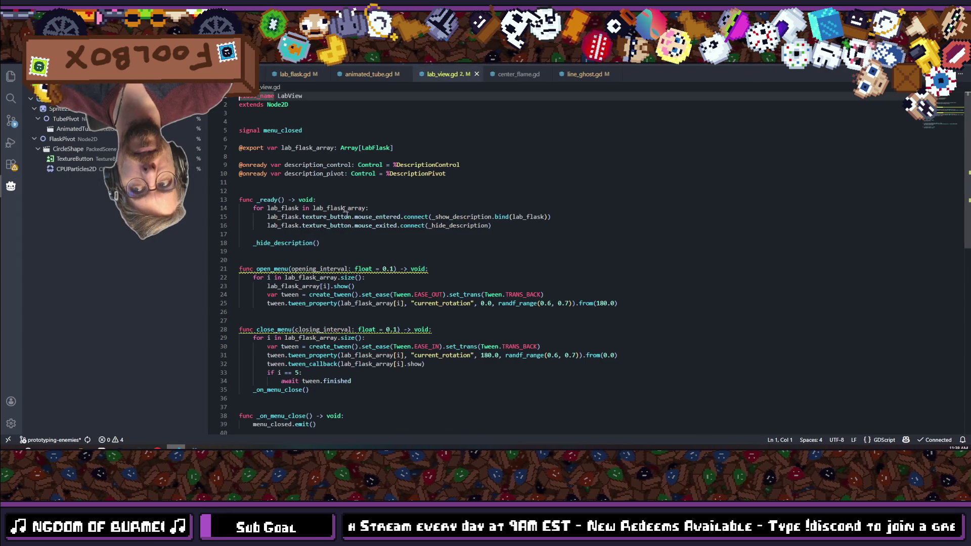
# Add 'lab_flask_array = lab_flask_container.get_children()' as the first line of _ready.
pyautogui.doubleClick(301, 148)
pyautogui.hotkey('ctrl', 'c')
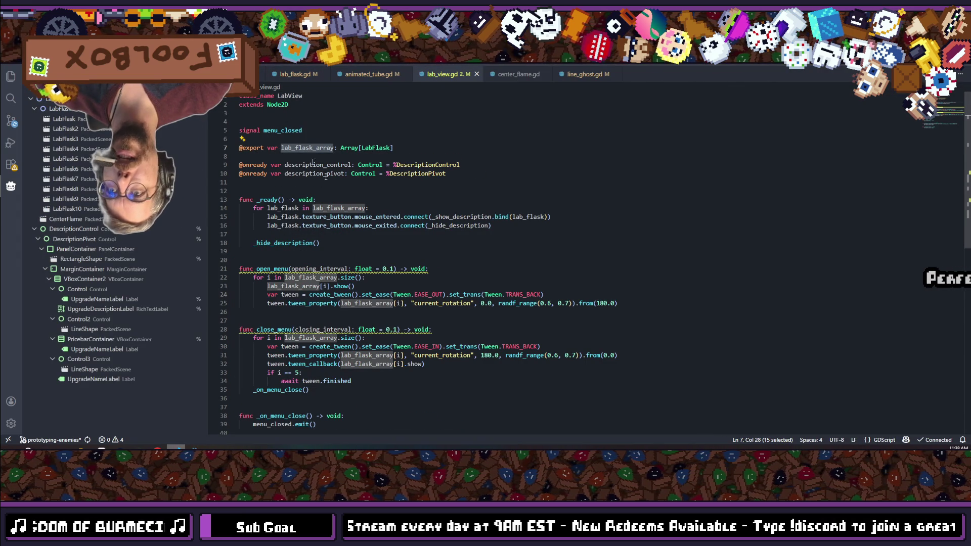
pyautogui.click(353, 196)
pyautogui.press('Return')
pyautogui.hotkey('ctrl', 'v')
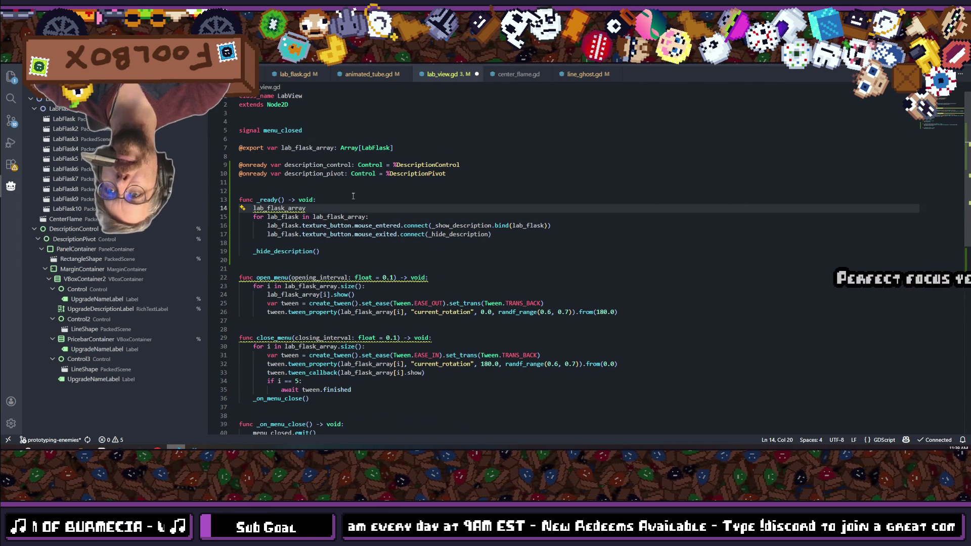
pyautogui.write(' = ')
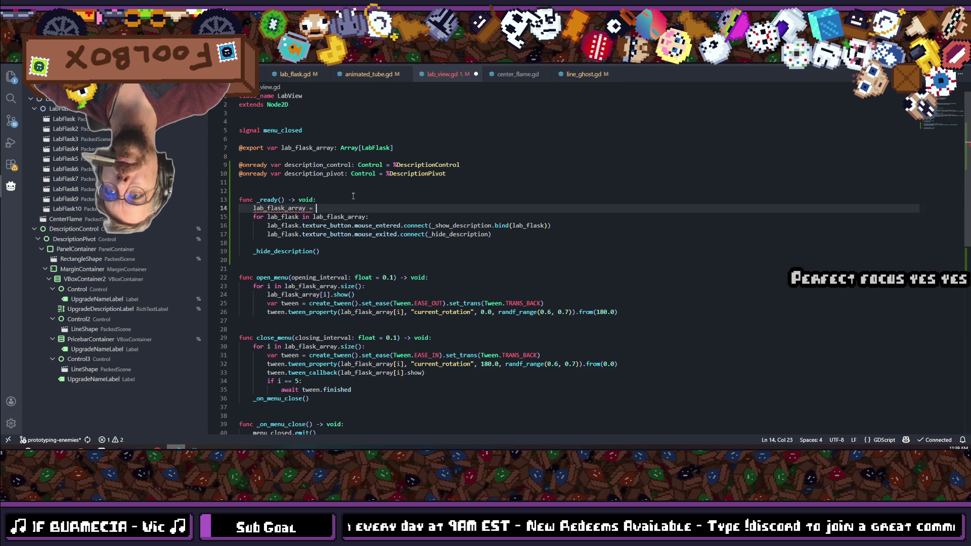
pyautogui.write('lab_')
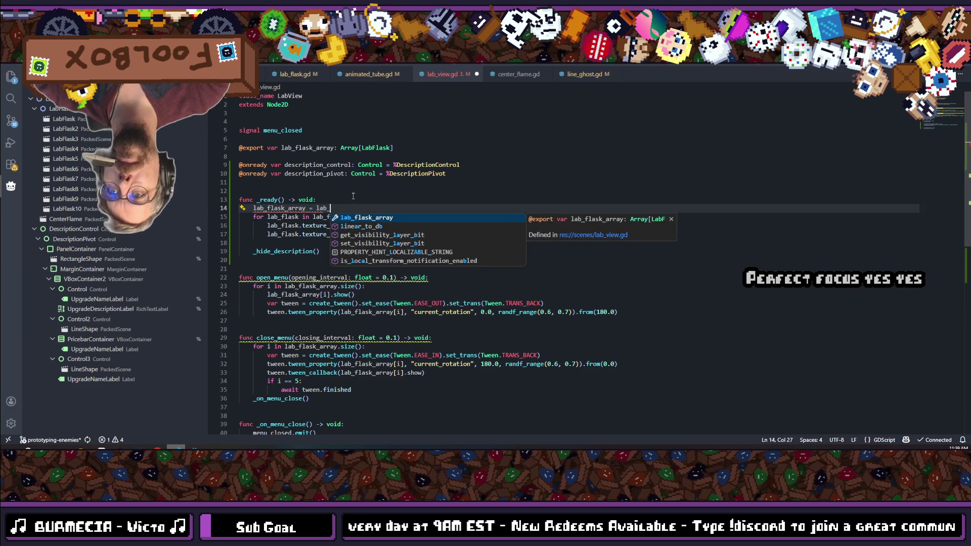
pyautogui.write('flask_')
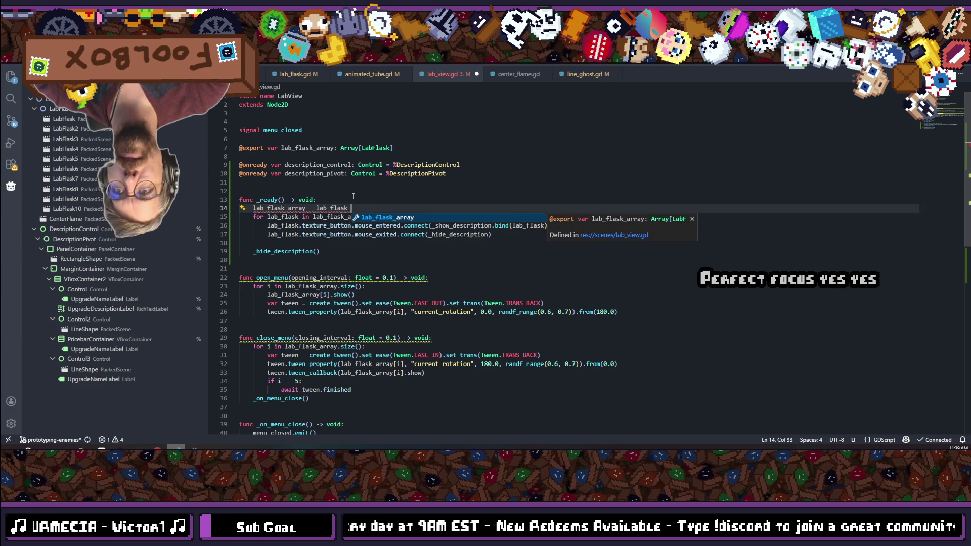
pyautogui.write('container.get_childr')
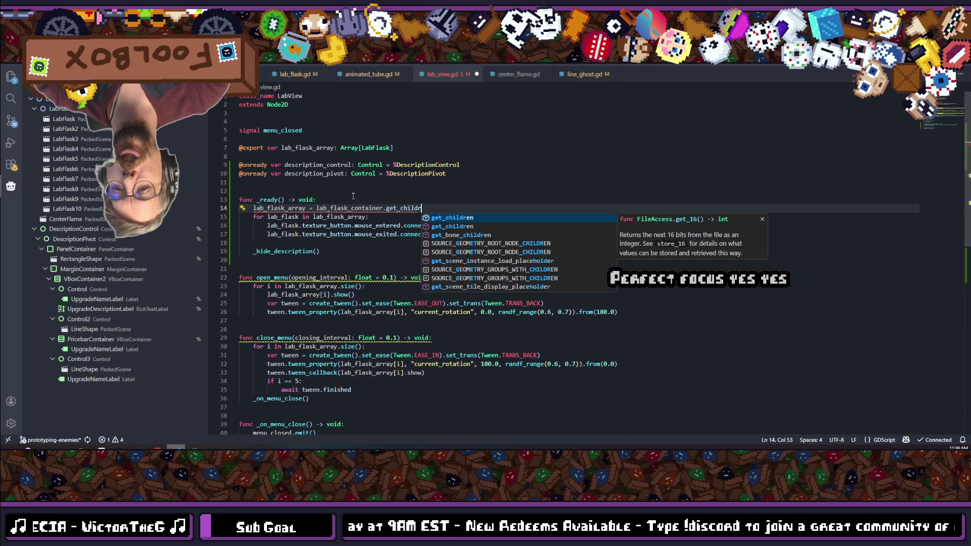
pyautogui.press('Return')
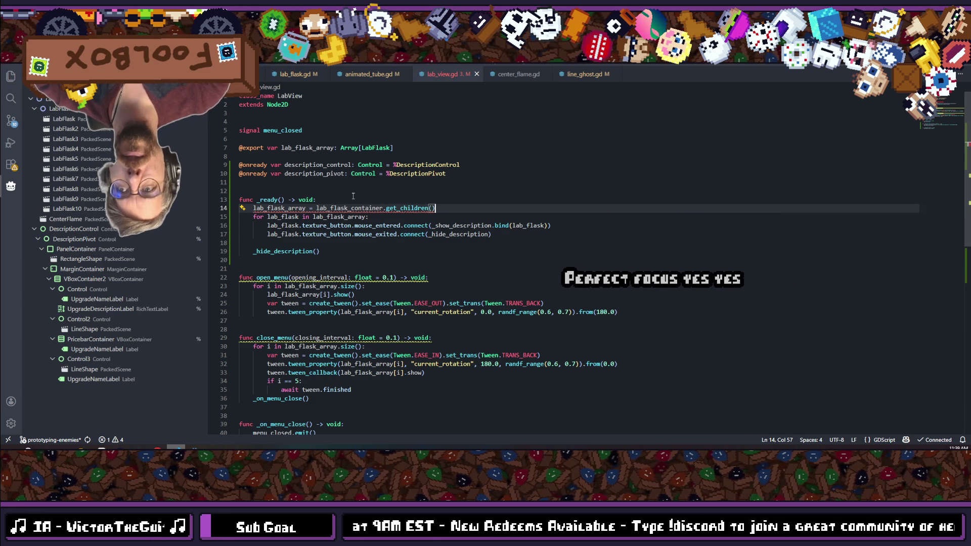
pyautogui.press('Return')
pyautogui.click(353, 156)
pyautogui.press('Return')
pyautogui.moveTo(60, 108)
pyautogui.mouseDown()
pyautogui.moveTo(395, 187)
pyautogui.moveTo(354, 164)
pyautogui.mouseUp()
pyautogui.hotkey('ctrl', 's')
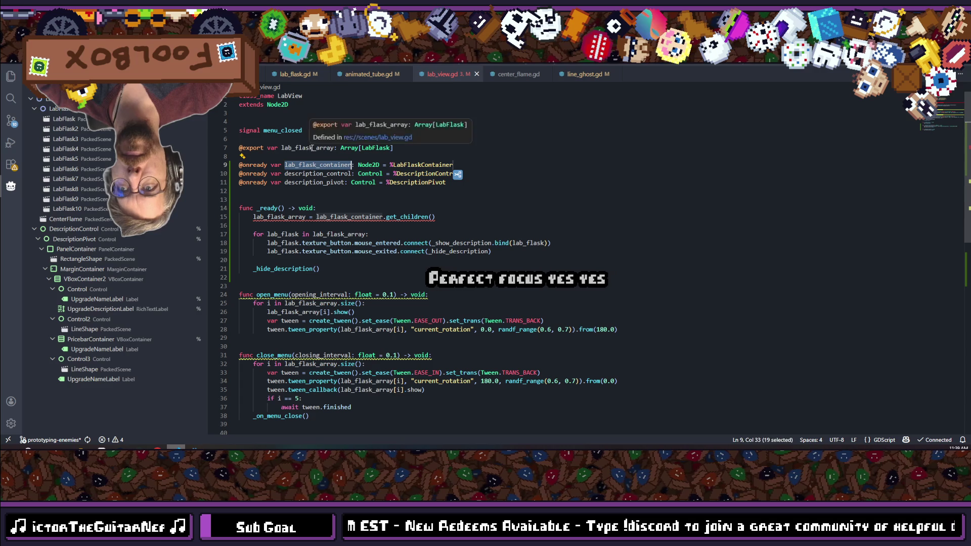
# Fix the assignment's type error by appending 'as Array[LabFlask]' to the get_children() call.
pyautogui.click(344, 217)
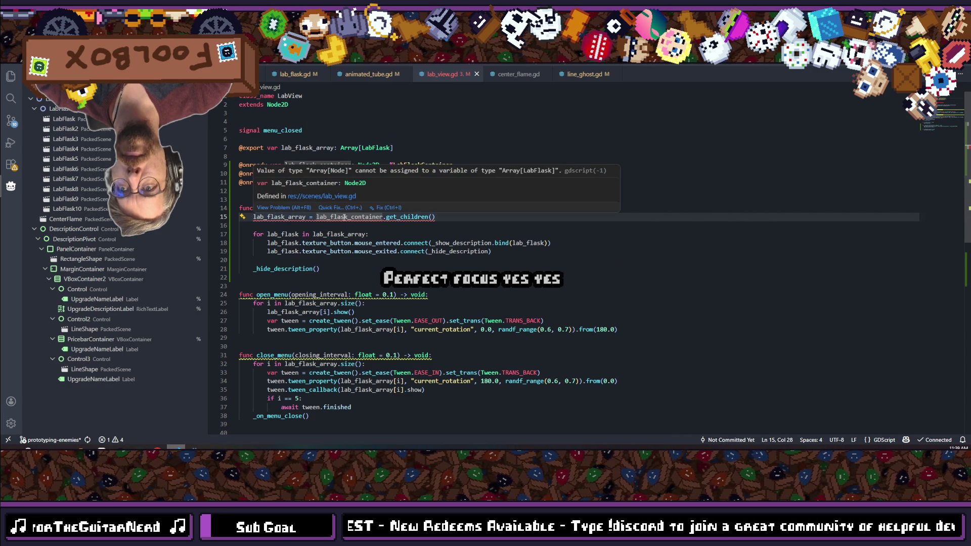
pyautogui.press('Right')
pyautogui.press('Right')
pyautogui.press('Right')
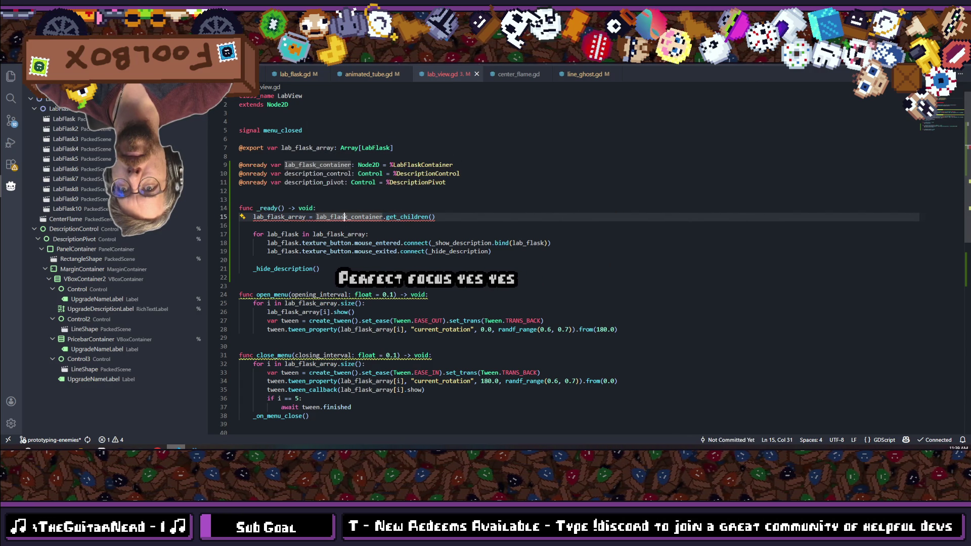
pyautogui.click(333, 217)
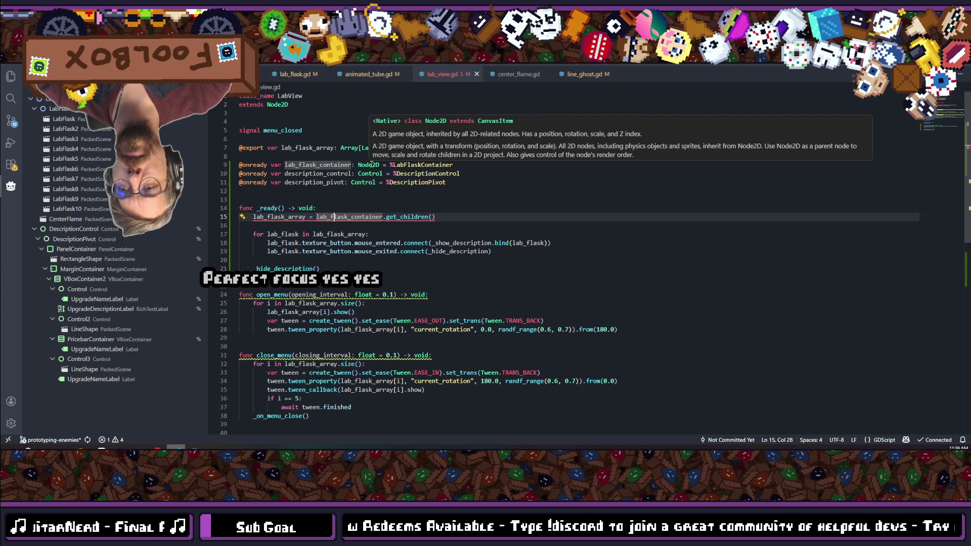
pyautogui.click(372, 165)
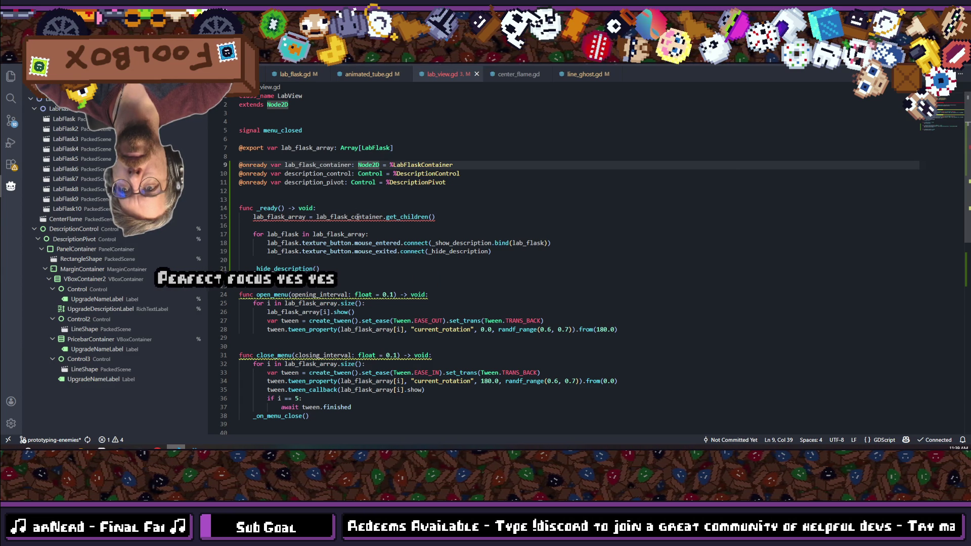
pyautogui.moveTo(357, 216)
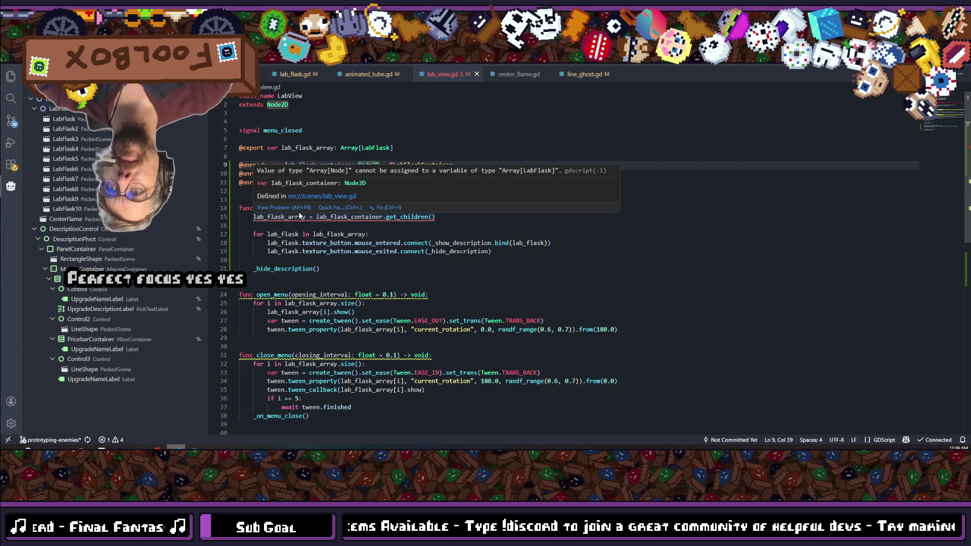
pyautogui.click(299, 216)
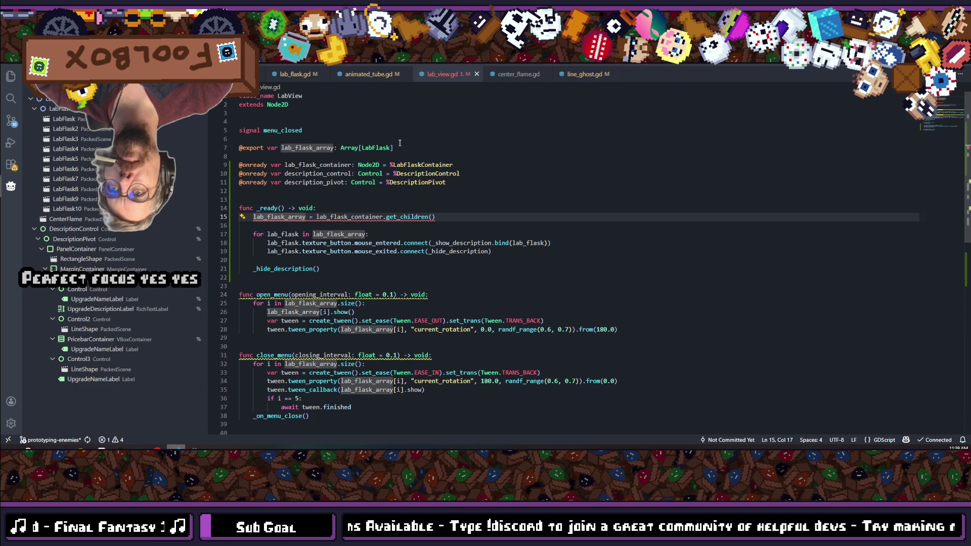
pyautogui.click(448, 217)
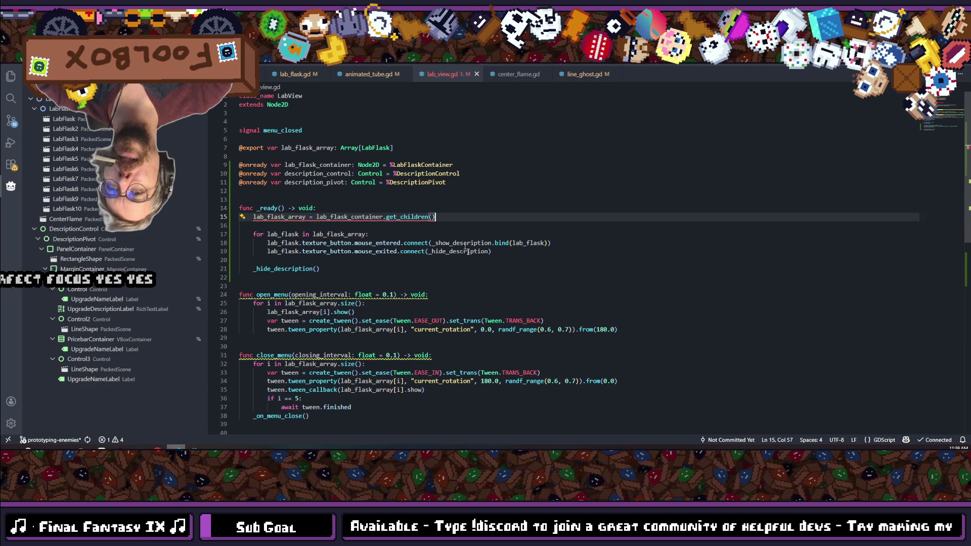
pyautogui.write(' as ')
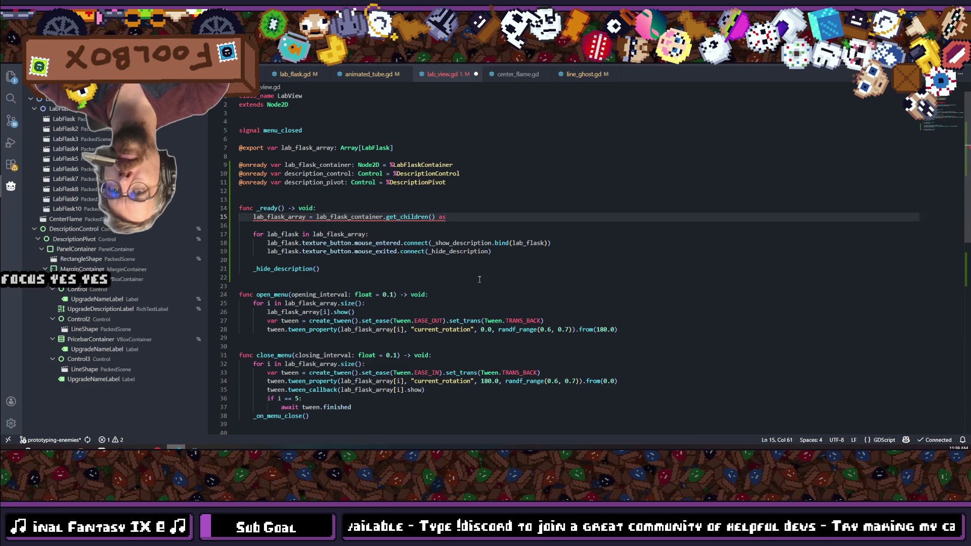
pyautogui.write('Array')
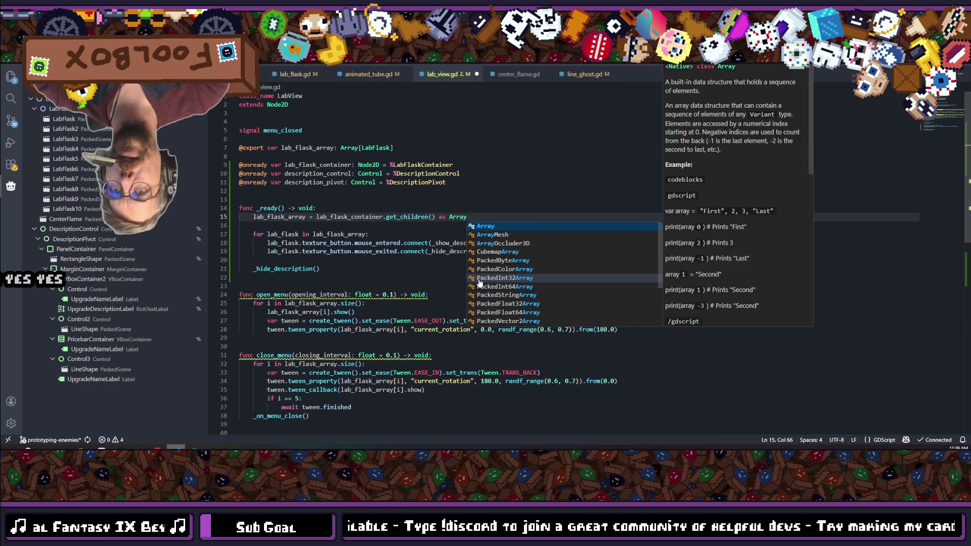
pyautogui.write('[Lab')
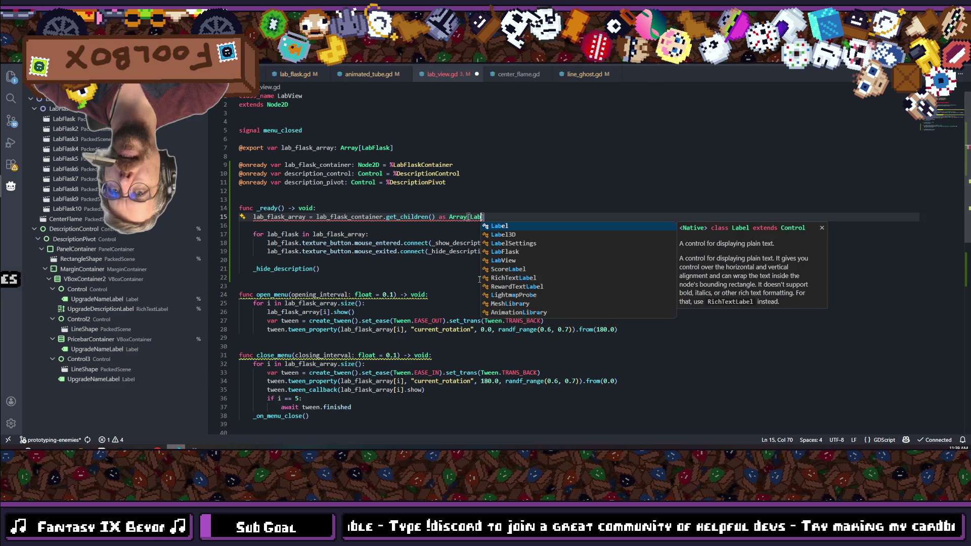
pyautogui.write('Flask]')
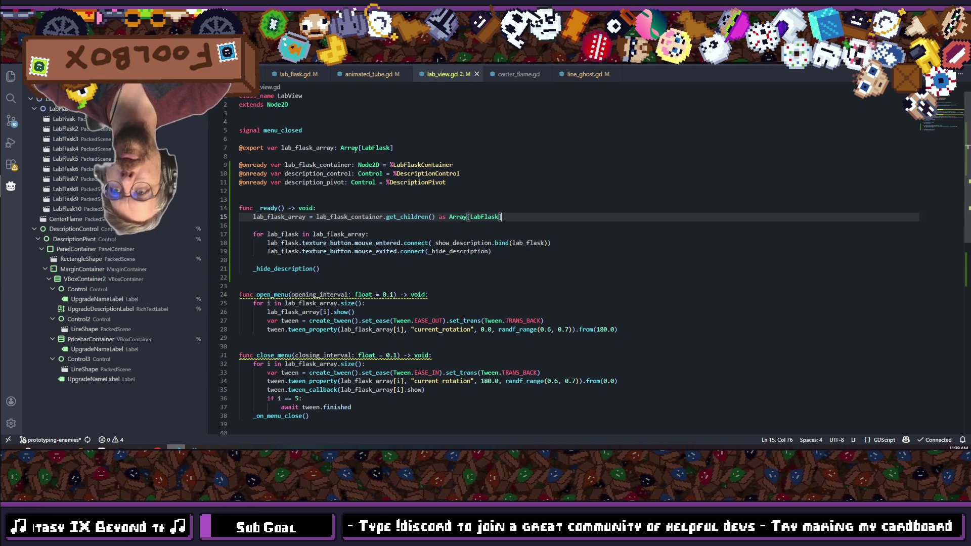
pyautogui.click(260, 148)
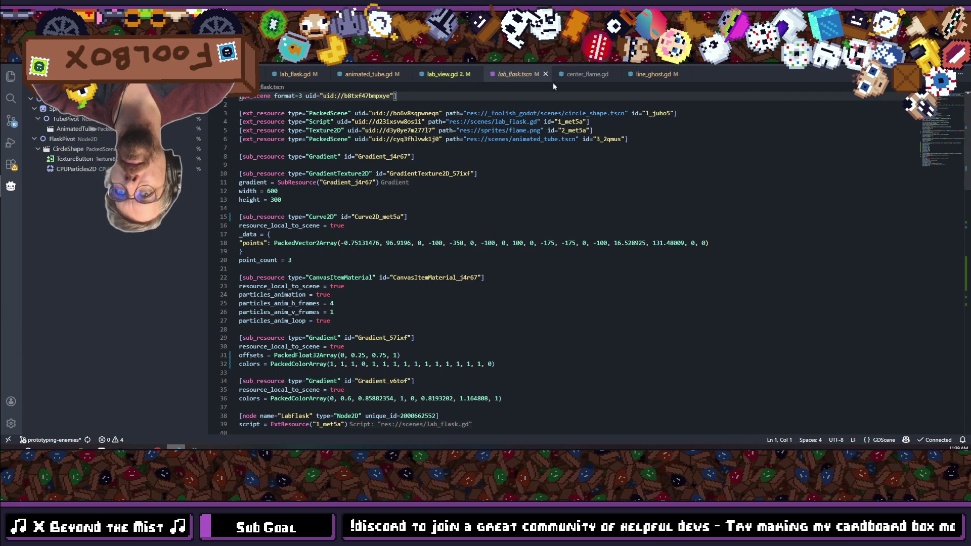
pyautogui.click(545, 74)
pyautogui.moveTo(264, 148); pyautogui.dragTo(235, 153)
pyautogui.press('BackSpace')
pyautogui.click(387, 243)
pyautogui.scroll(-2, 387, 243)
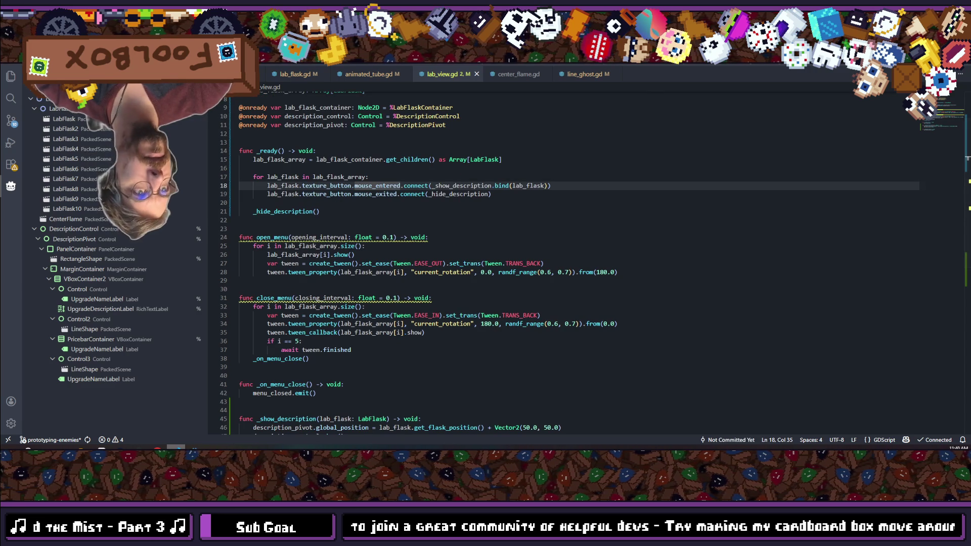
pyautogui.hotkey('alt', 'Tab')
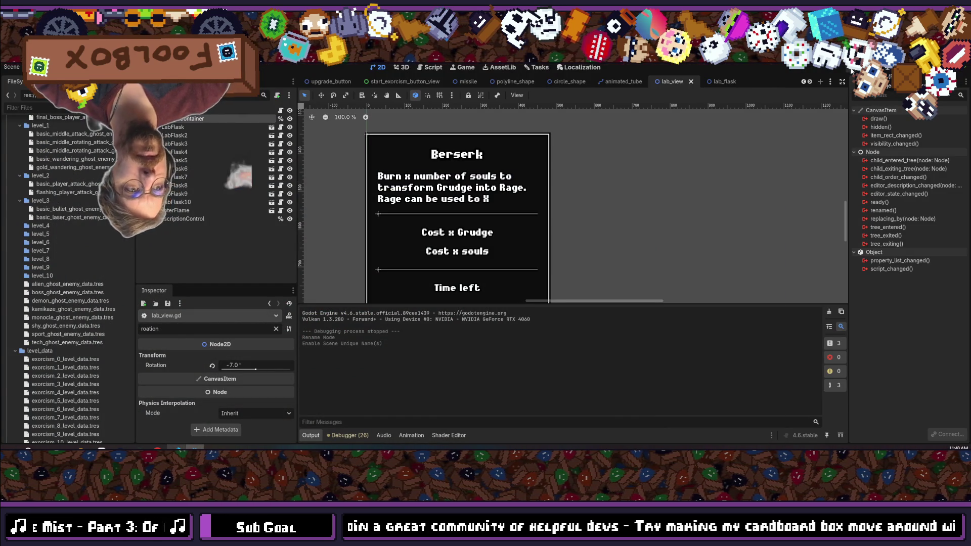
# Run the project, stop it after the Array[LabFlask] assignment error, and bring up SCOPECREEP's Steam page.
pyautogui.press('F5')
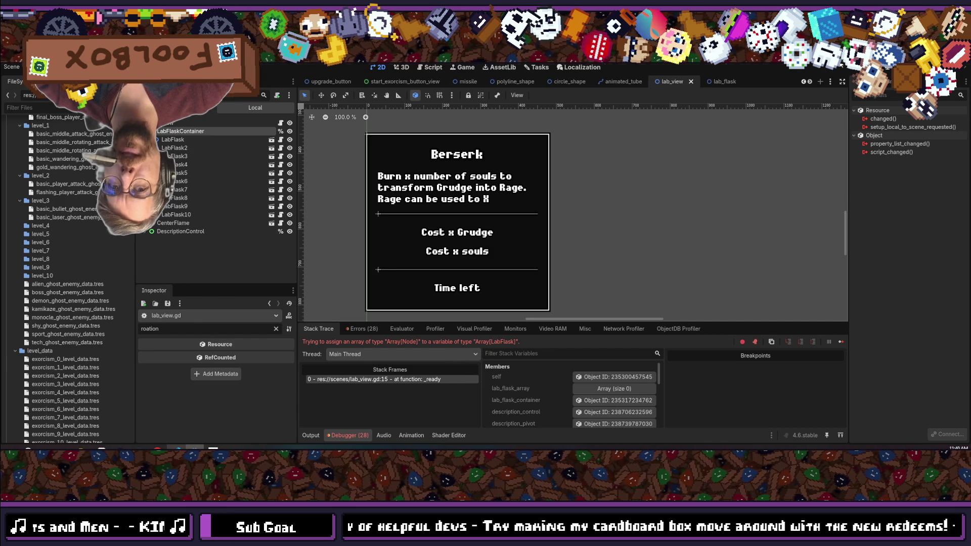
pyautogui.press('F8')
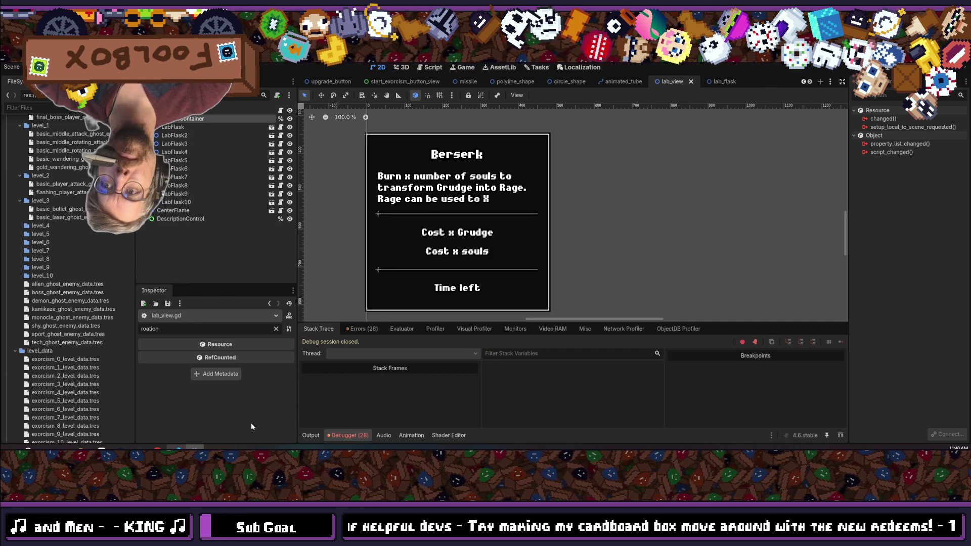
pyautogui.click(157, 449)
pyautogui.moveTo(179, 449)
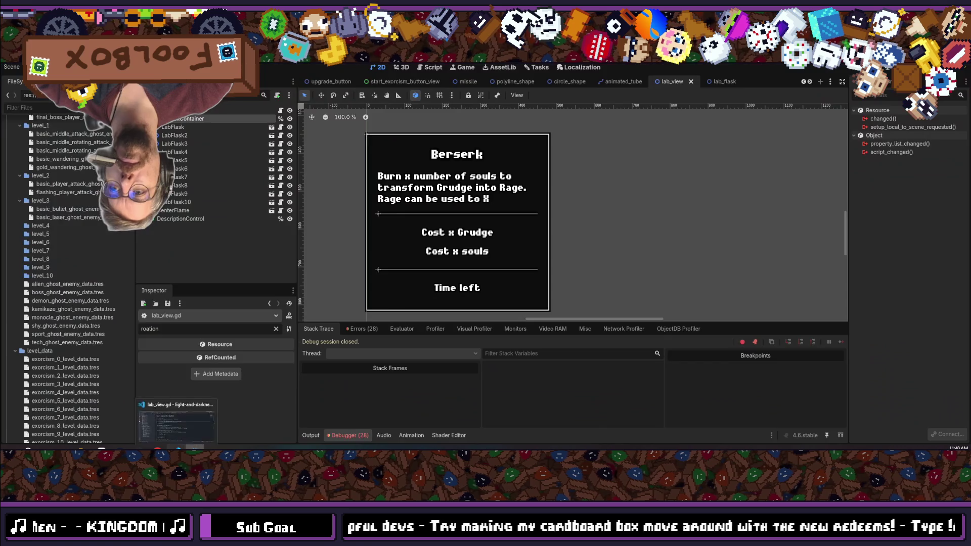
# Remove [LabFlask] from the declaration and the 'as Array[LabFlask]' cast, then save the script and scene.
pyautogui.click(182, 436)
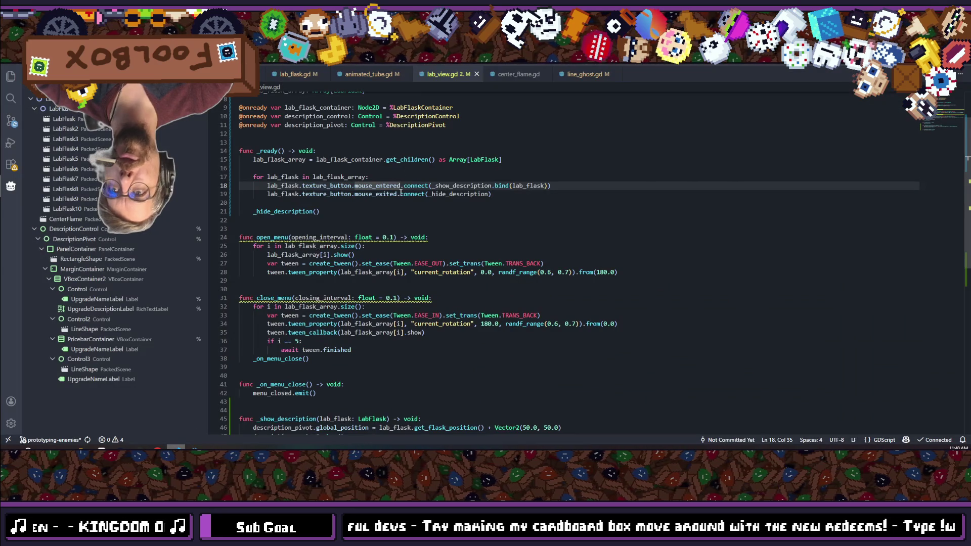
pyautogui.scroll(3, 403, 171)
pyautogui.moveTo(365, 148); pyautogui.dragTo(332, 148)
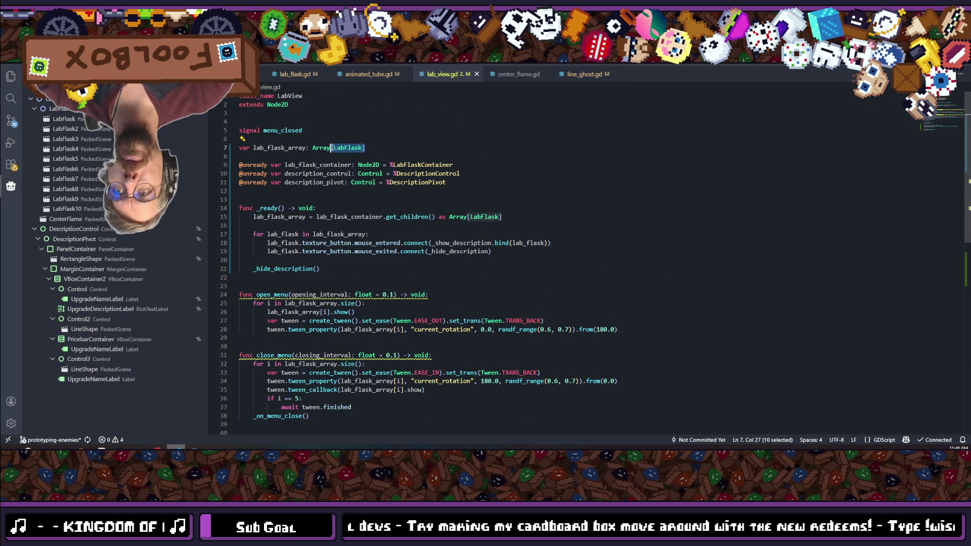
pyautogui.press('BackSpace')
pyautogui.click(449, 114)
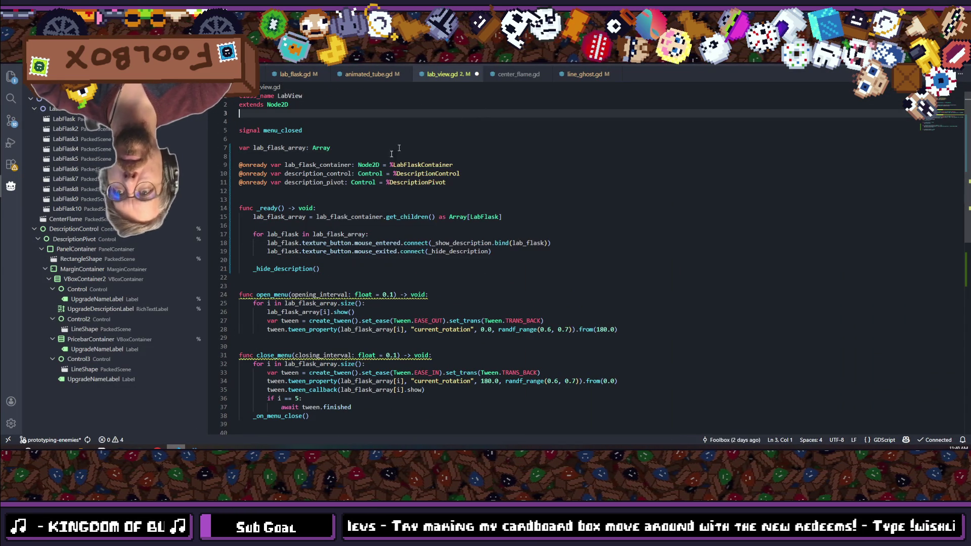
pyautogui.moveTo(502, 216)
pyautogui.mouseDown()
pyautogui.moveTo(401, 217)
pyautogui.moveTo(439, 216)
pyautogui.mouseUp()
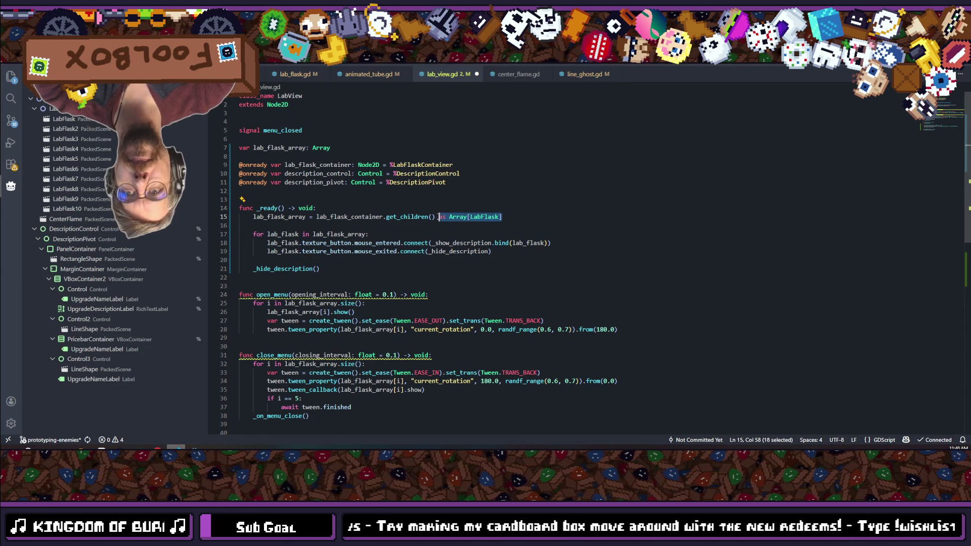
pyautogui.press('BackSpace')
pyautogui.press('BackSpace')
pyautogui.hotkey('ctrl', 's')
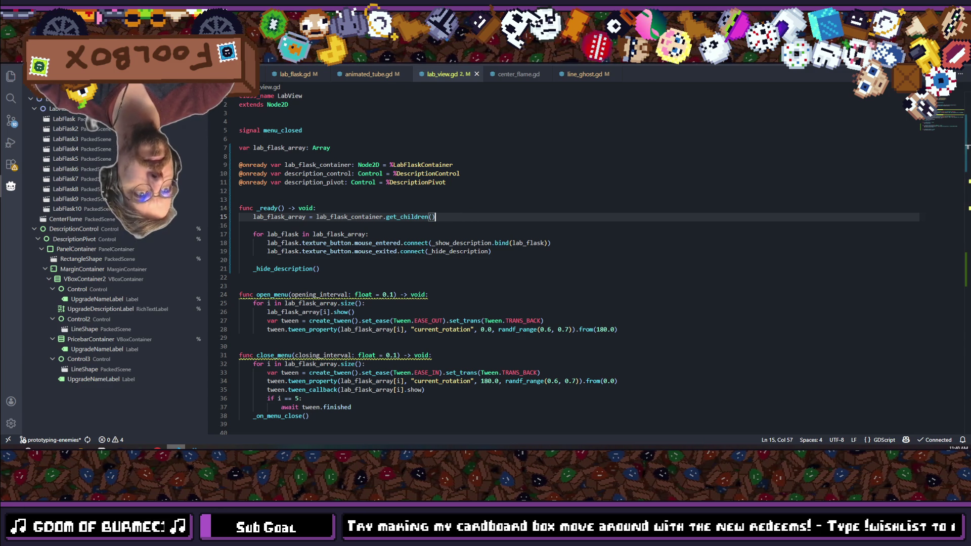
pyautogui.hotkey('alt', 'Tab')
pyautogui.hotkey('ctrl', 's')
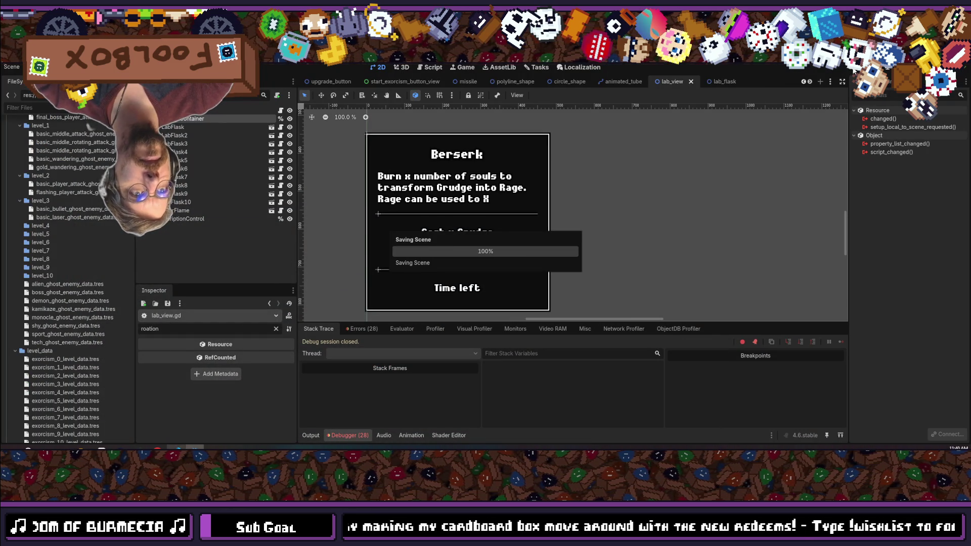
# Run the project, continue the saved game, and show the Laboratory's ring of ten flask slots.
pyautogui.click(854, 71)
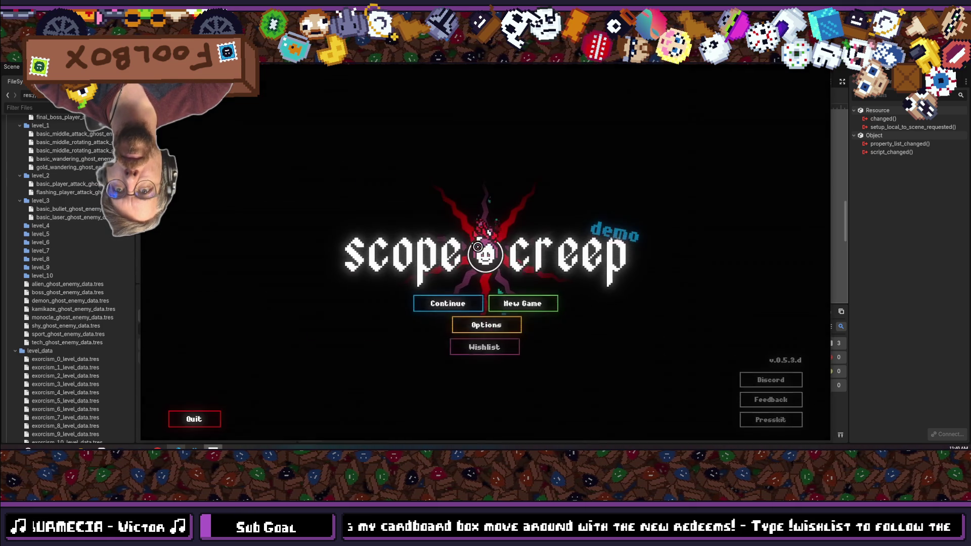
pyautogui.click(462, 305)
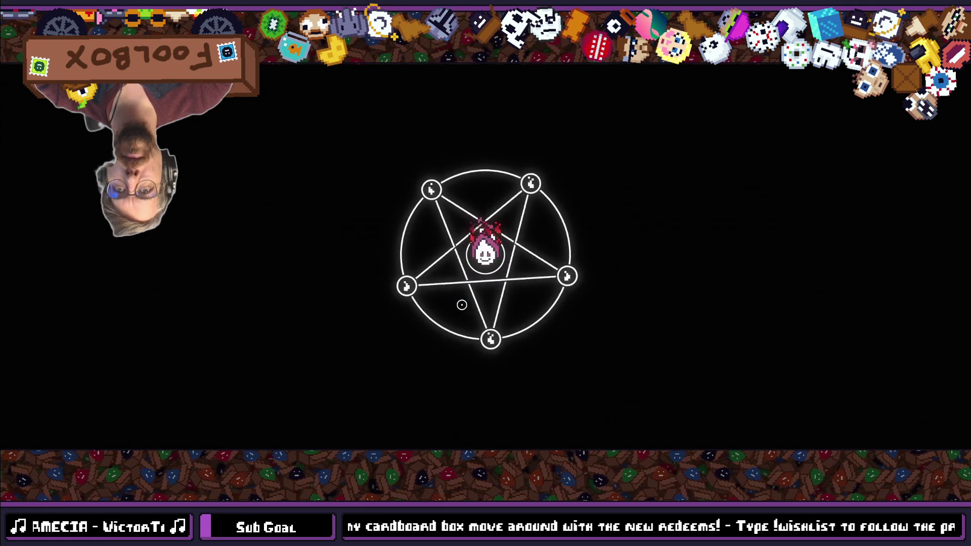
pyautogui.click(591, 72)
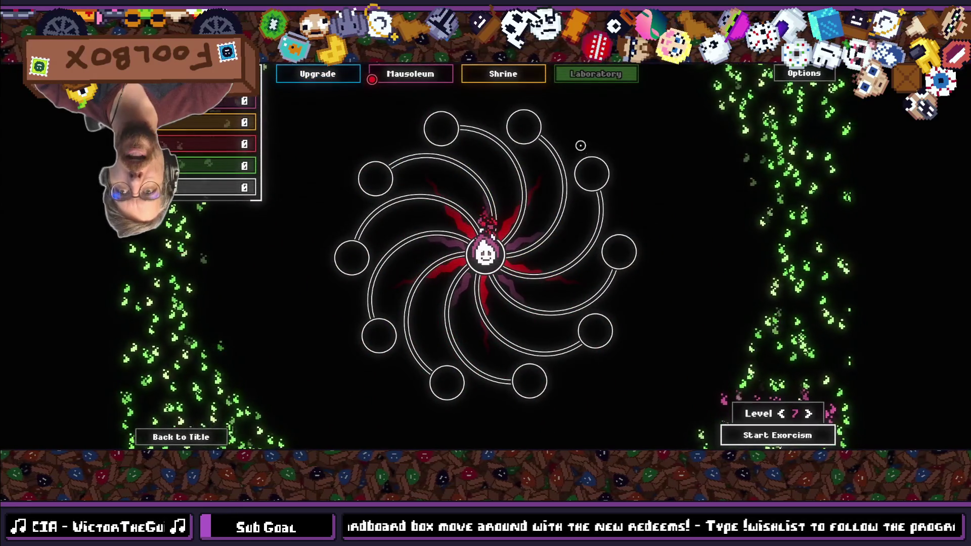
# Switch to the Shrine and back to the Laboratory to watch the flask menu, then stop the game.
pyautogui.click(512, 72)
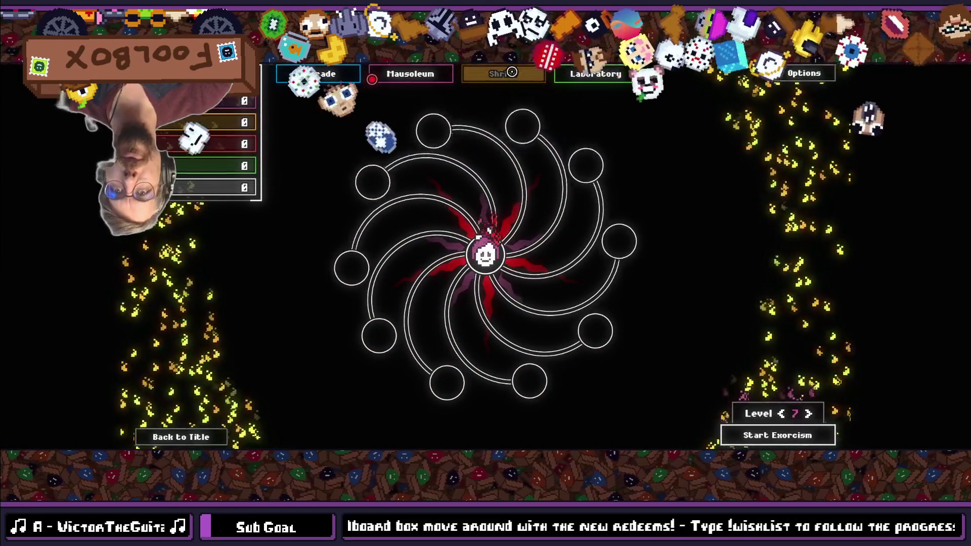
pyautogui.click(589, 74)
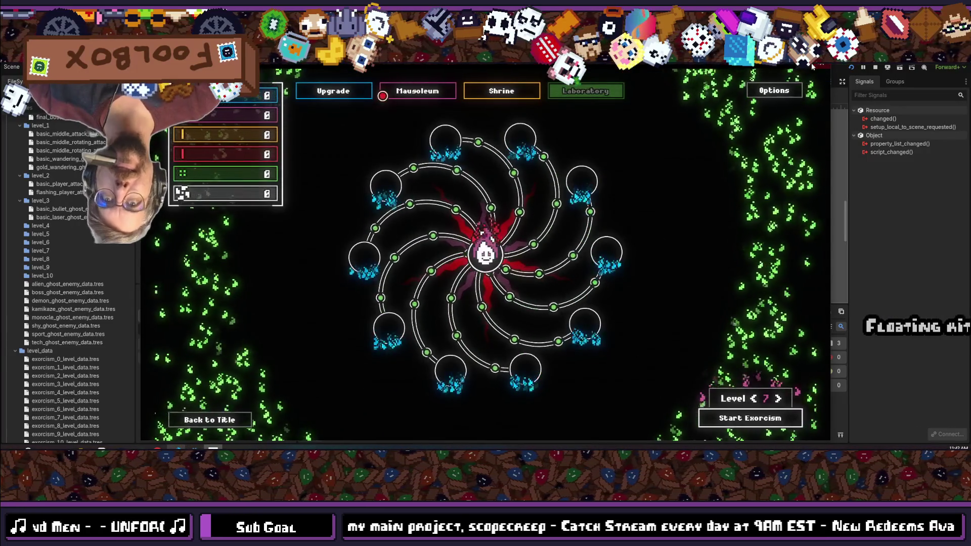
pyautogui.press('F8')
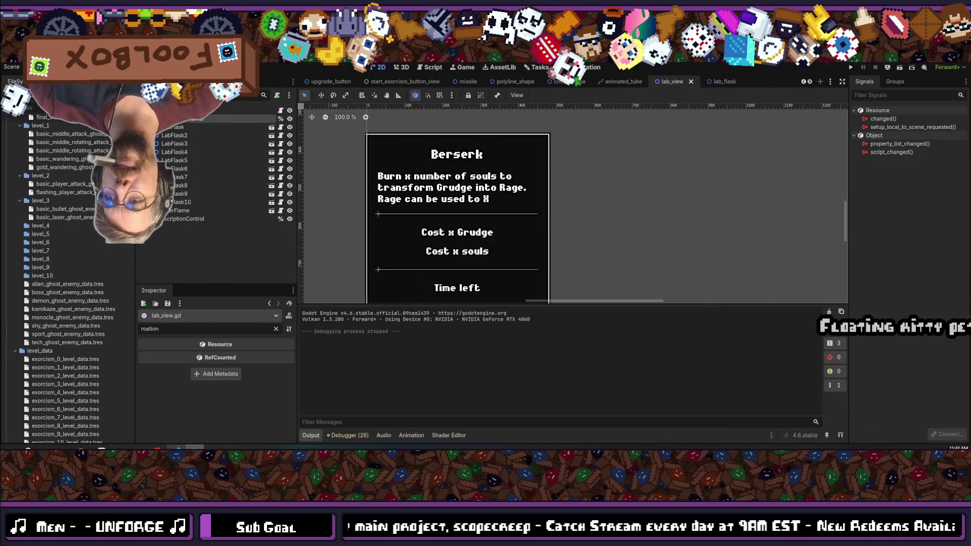
pyautogui.hotkey('alt', 'Tab')
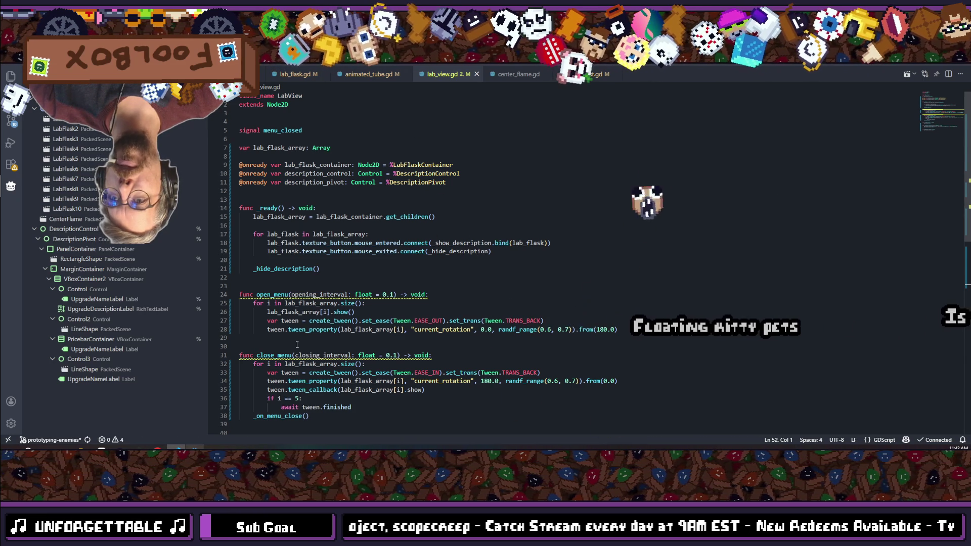
# Replace the hard-coded 5 in close_menu's line 36 check with lab_flask_array.size() - 1.
pyautogui.scroll(-2, 297, 345)
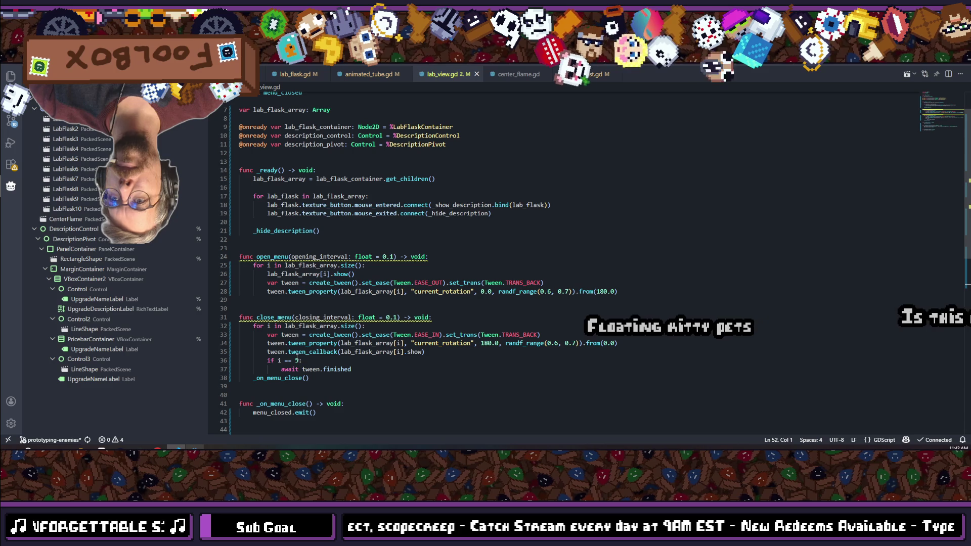
pyautogui.moveTo(284, 326); pyautogui.dragTo(359, 327)
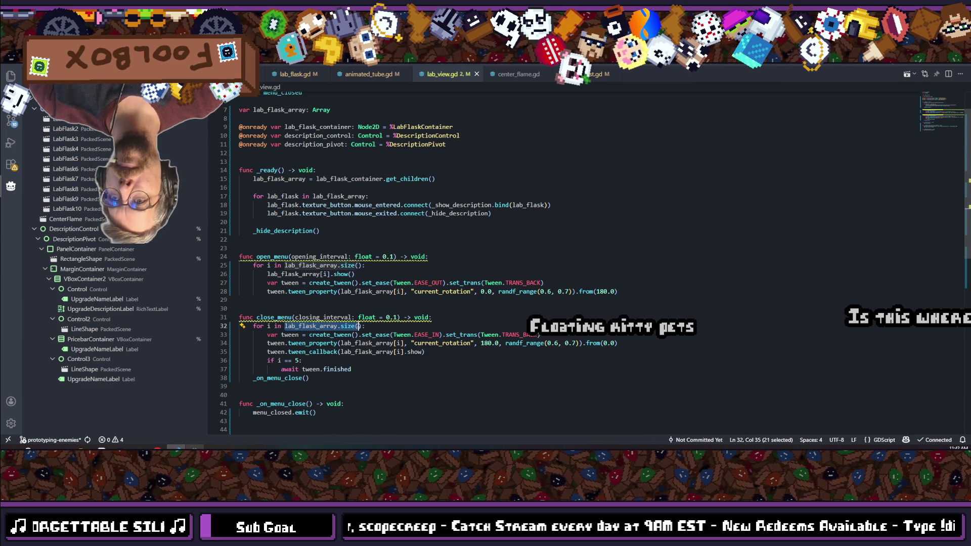
pyautogui.doubleClick(297, 360)
pyautogui.write('lab_flask_array.size()')
pyautogui.write(') -')
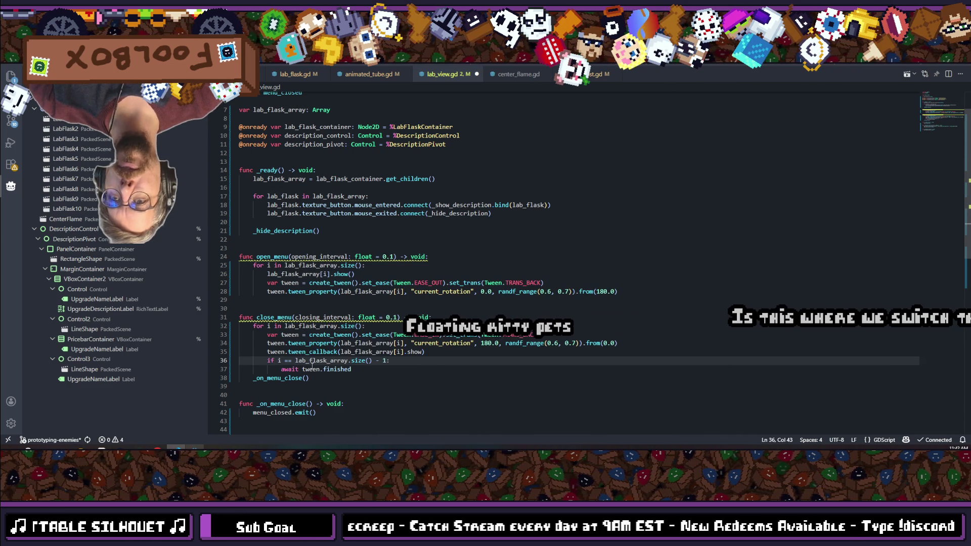
pyautogui.click(413, 372)
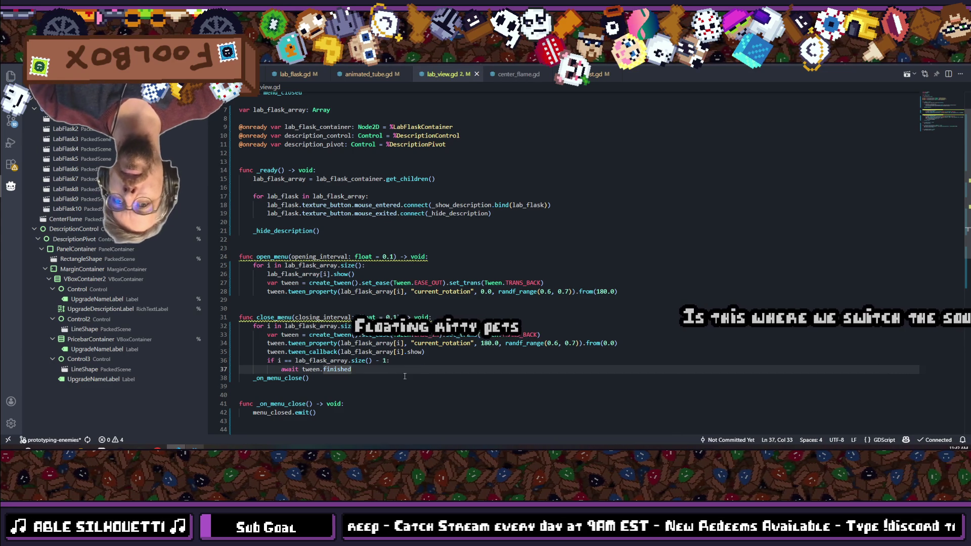
pyautogui.scroll(-2, 404, 376)
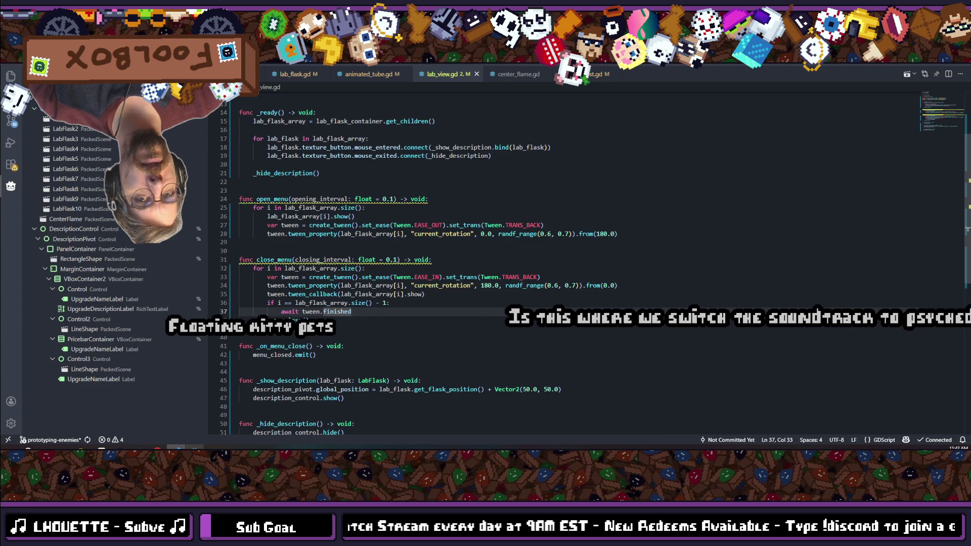
pyautogui.hotkey('alt', 'Tab')
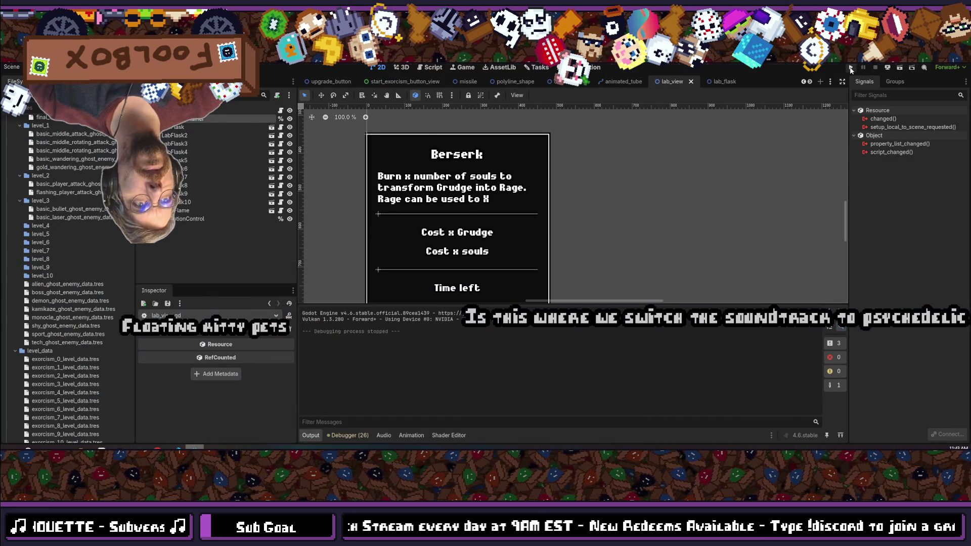
# Relaunch scopecreep, continue the saved game, and check flasks show the Berserk description before stopping with F8.
pyautogui.click(850, 68)
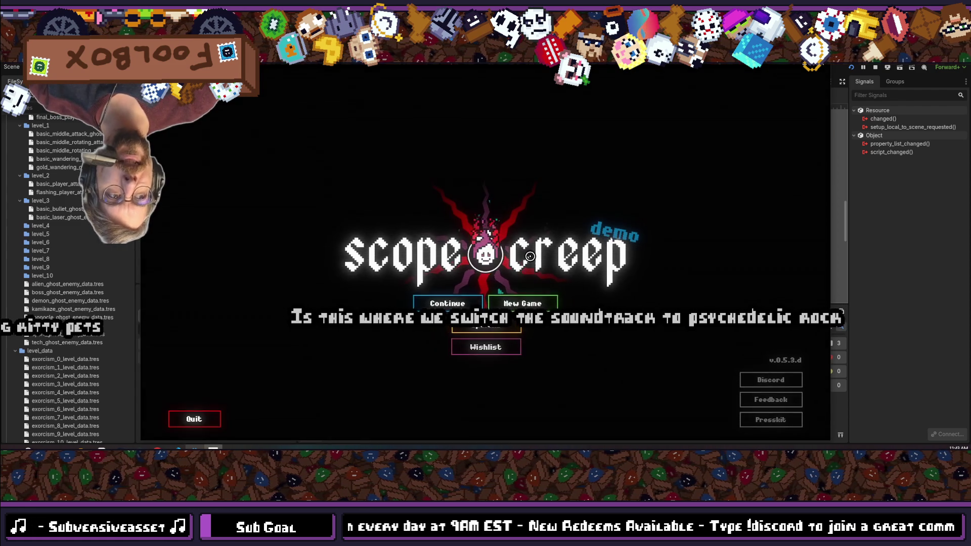
pyautogui.click(461, 308)
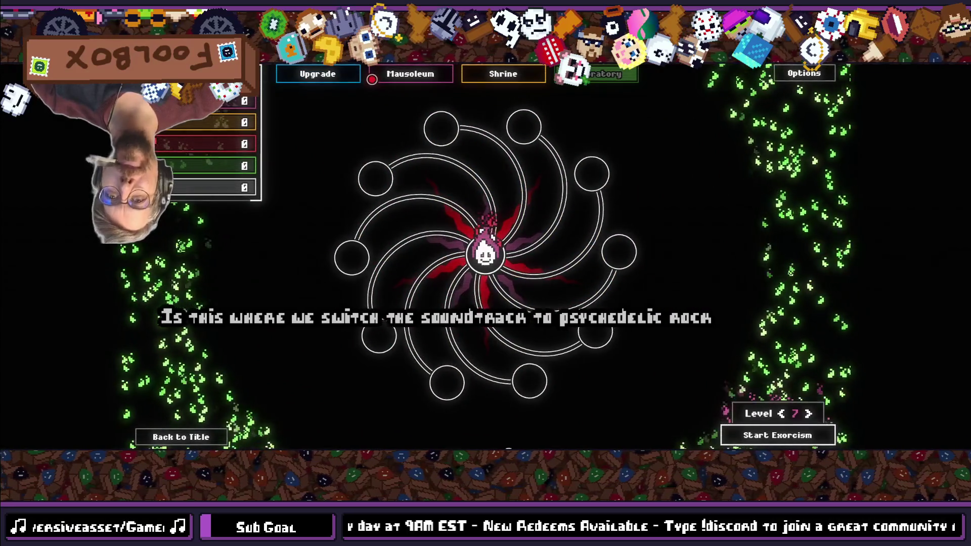
pyautogui.moveTo(375, 338)
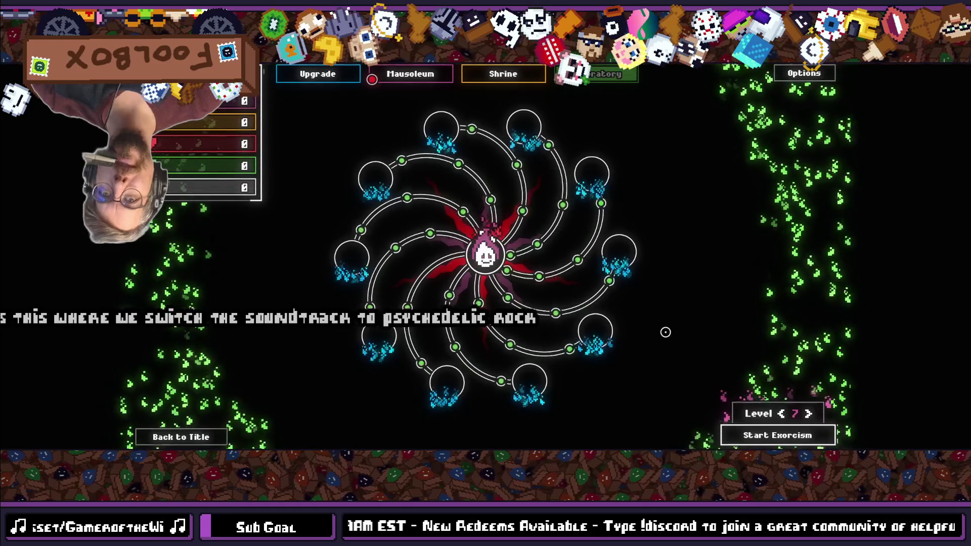
pyautogui.click(541, 74)
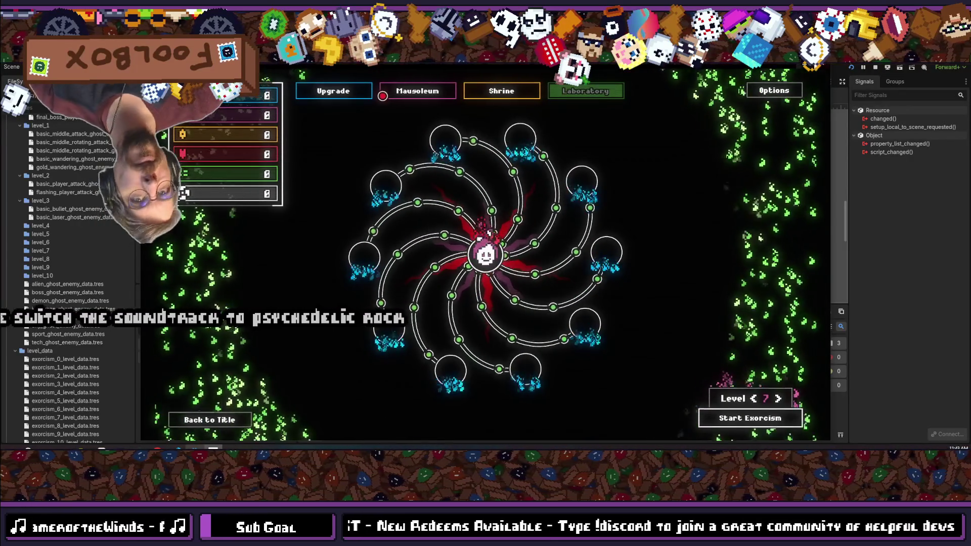
pyautogui.moveTo(429, 133)
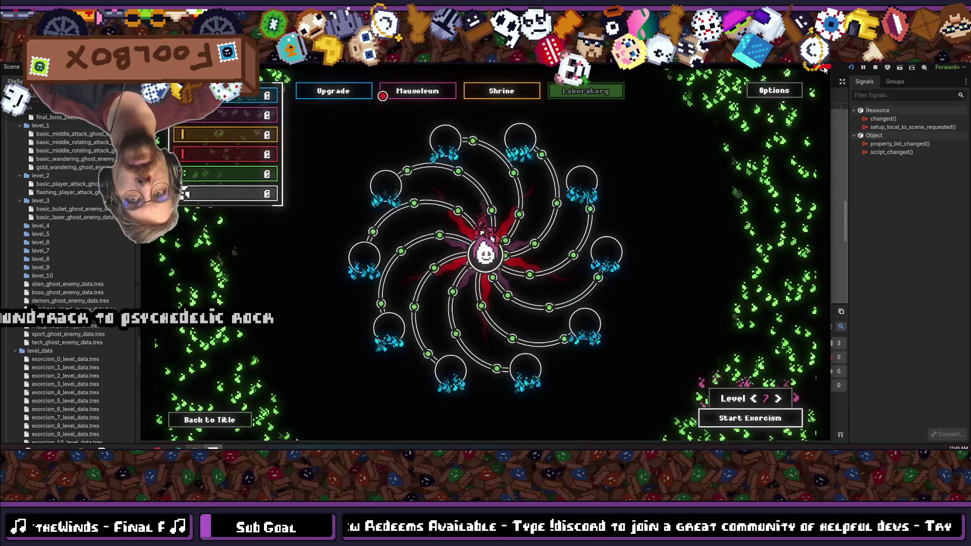
pyautogui.moveTo(527, 151)
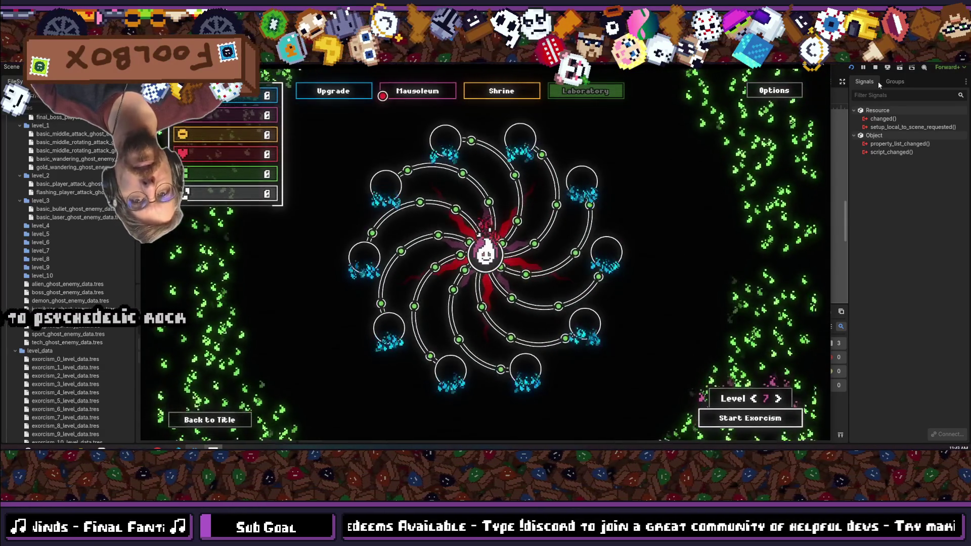
pyautogui.press('F8')
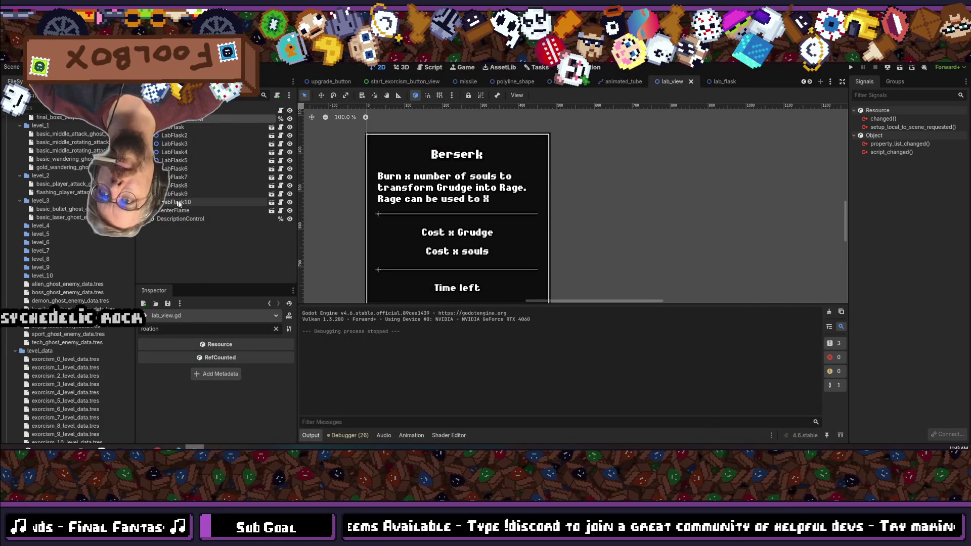
# Delete LabFlask9 and LabFlask10 from lab_view, save the scene, and run the project again.
pyautogui.click(181, 202)
pyautogui.keyDown('shift'); pyautogui.click(177, 193); pyautogui.keyUp('shift')
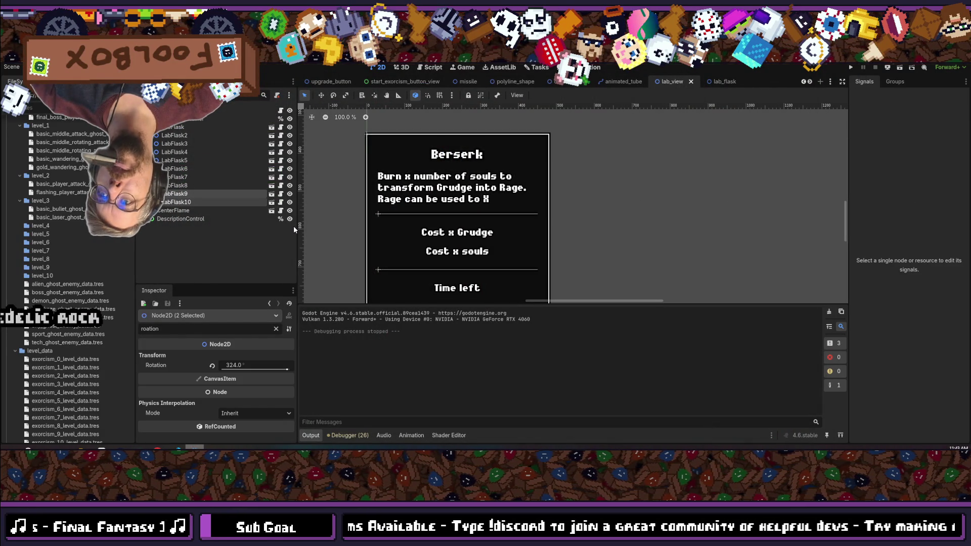
pyautogui.press('Delete')
pyautogui.press('Return')
pyautogui.hotkey('ctrl', 's')
pyautogui.click(852, 67)
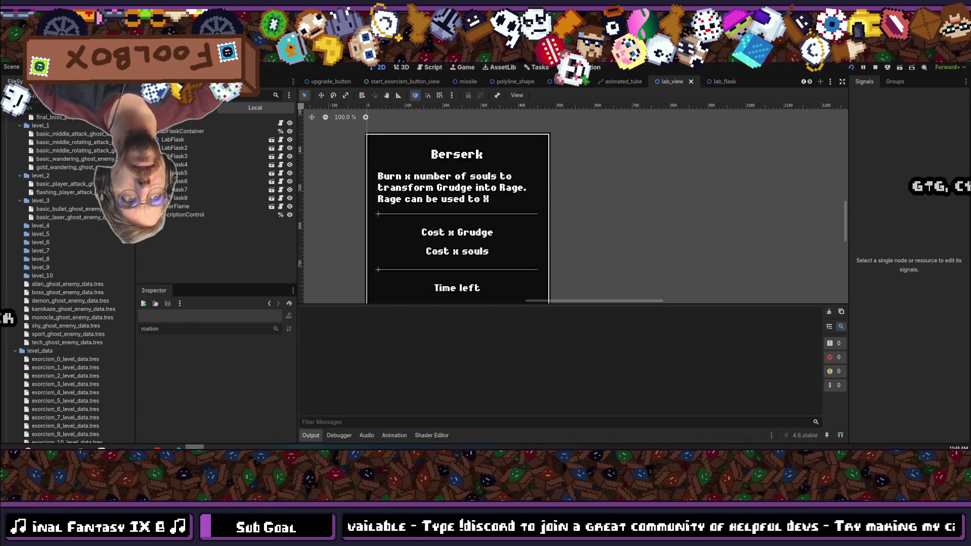
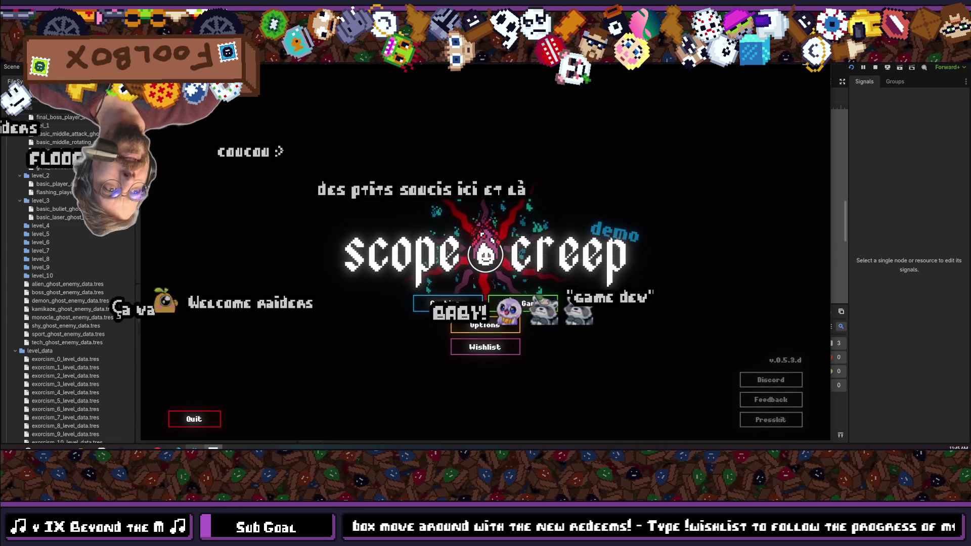
# Toggle the embedded game view's editor docks, leave fullscreen, and close the running Scope Creep demo.
pyautogui.hotkey('ctrl', 'shift', 'F11')
pyautogui.hotkey('ctrl', 'shift', 'F11')
pyautogui.hotkey('ctrl', 'shift', 'F11')
pyautogui.hotkey('ctrl', 'shift', 'F11')
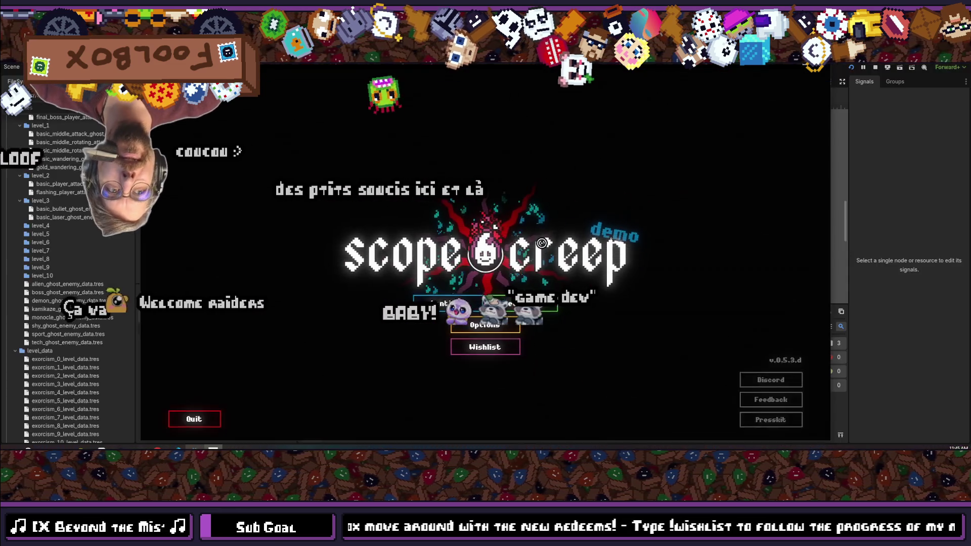
pyautogui.hotkey('ctrl', 'shift', 'F11')
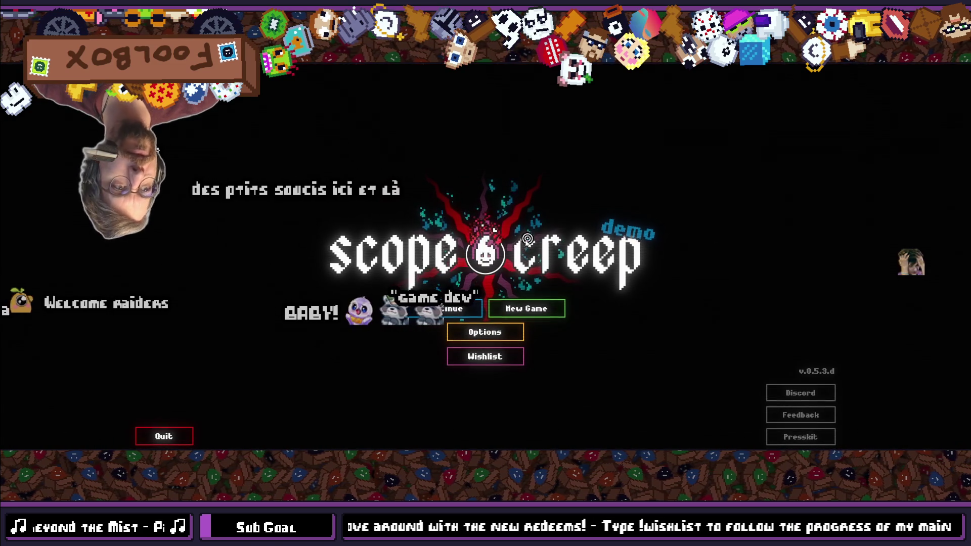
pyautogui.hotkey('ctrl', 'shift', 'F11')
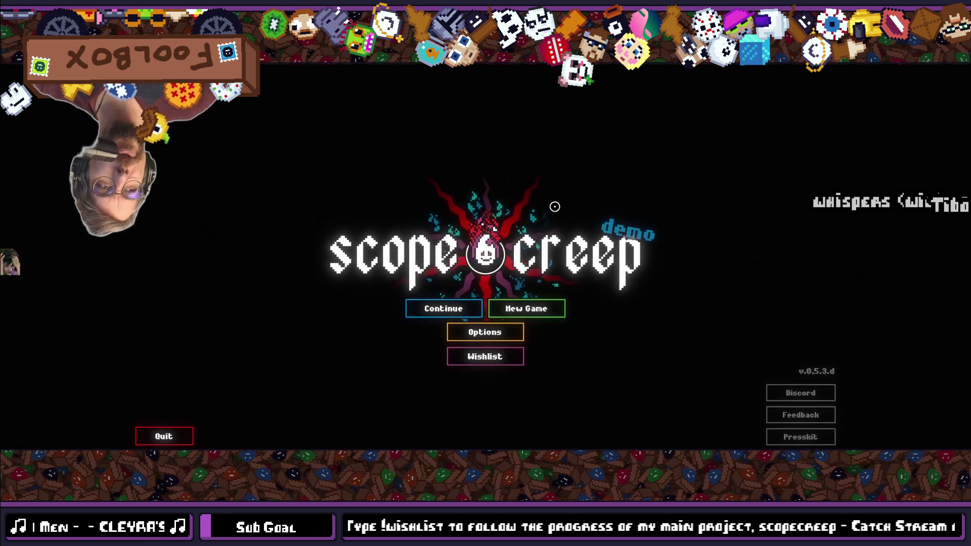
pyautogui.press('F11')
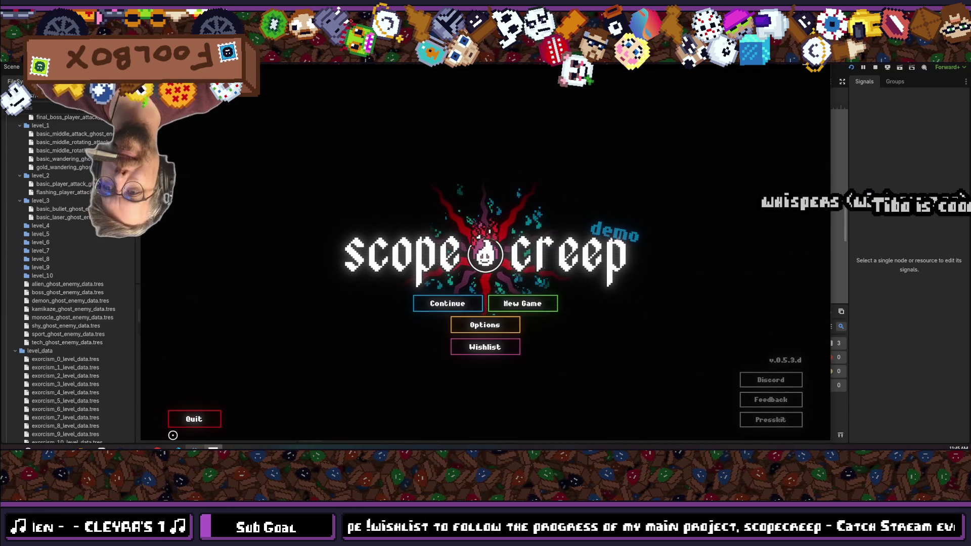
pyautogui.click(194, 419)
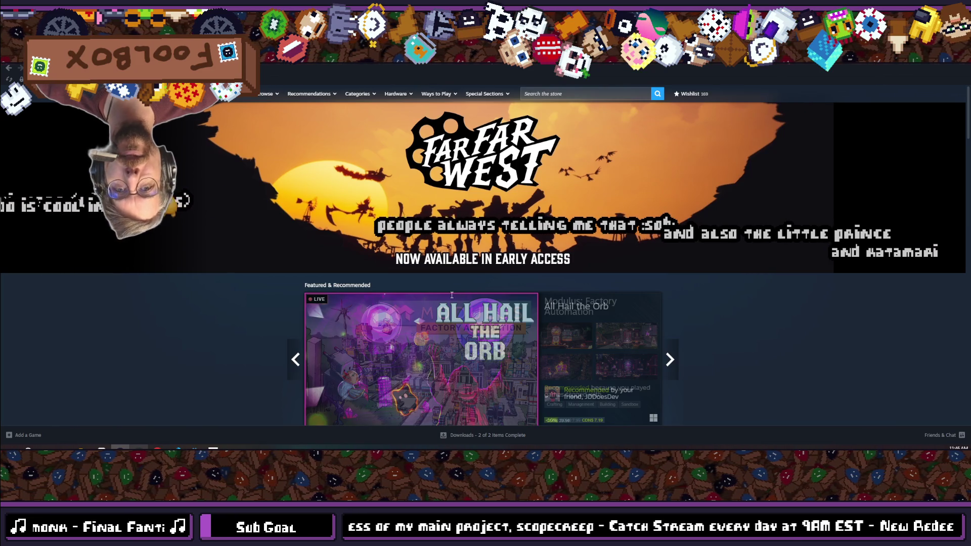
# Scroll the Steam store front and step back twice through the featured games carousel.
pyautogui.scroll(-3, 418, 212)
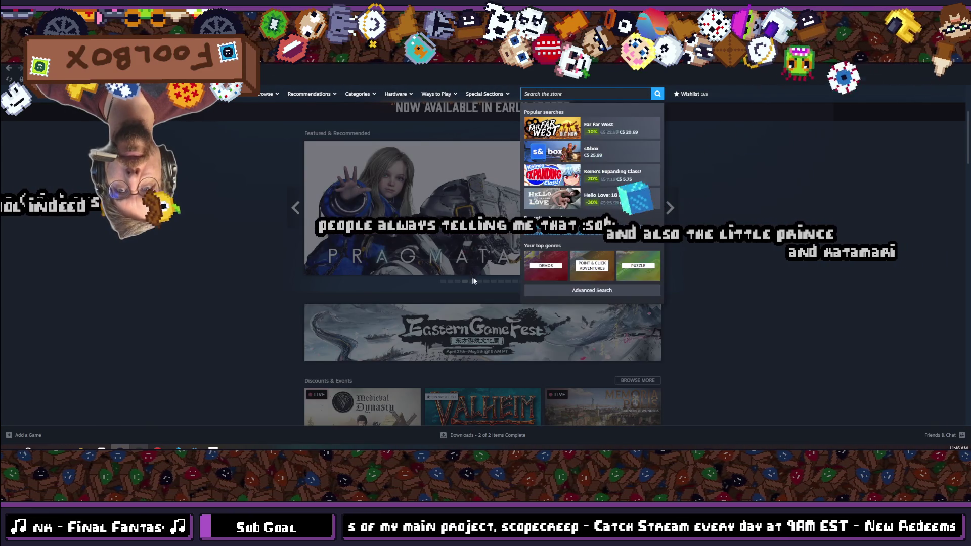
pyautogui.scroll(3, 464, 275)
pyautogui.scroll(-2, 298, 253)
pyautogui.click(297, 249)
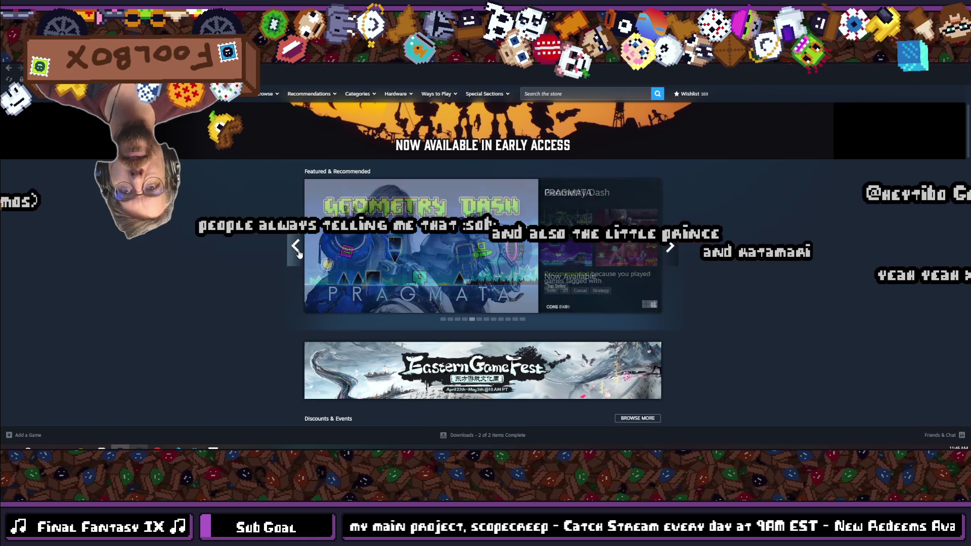
pyautogui.click(298, 249)
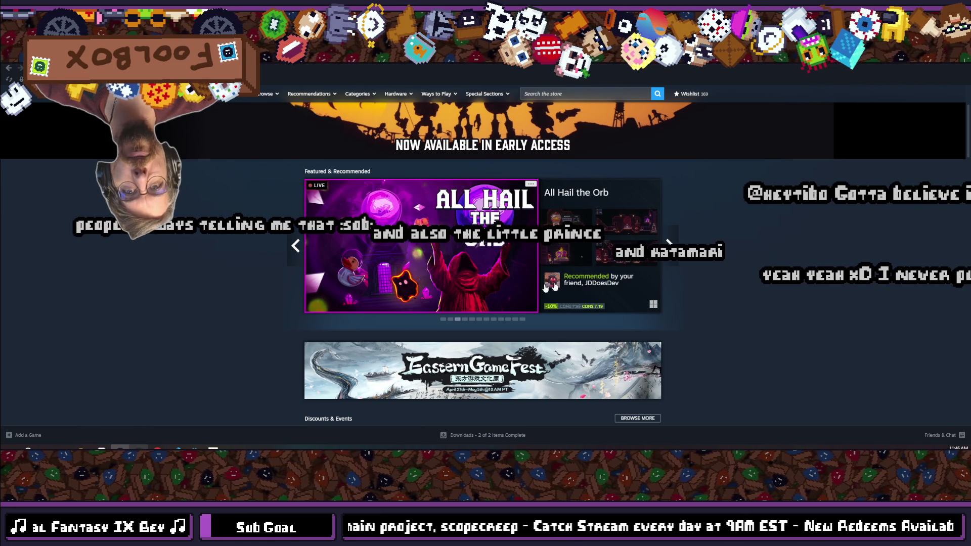
# Search the Steam store for 'wild cosmos'.
pyautogui.scroll(2, 653, 194)
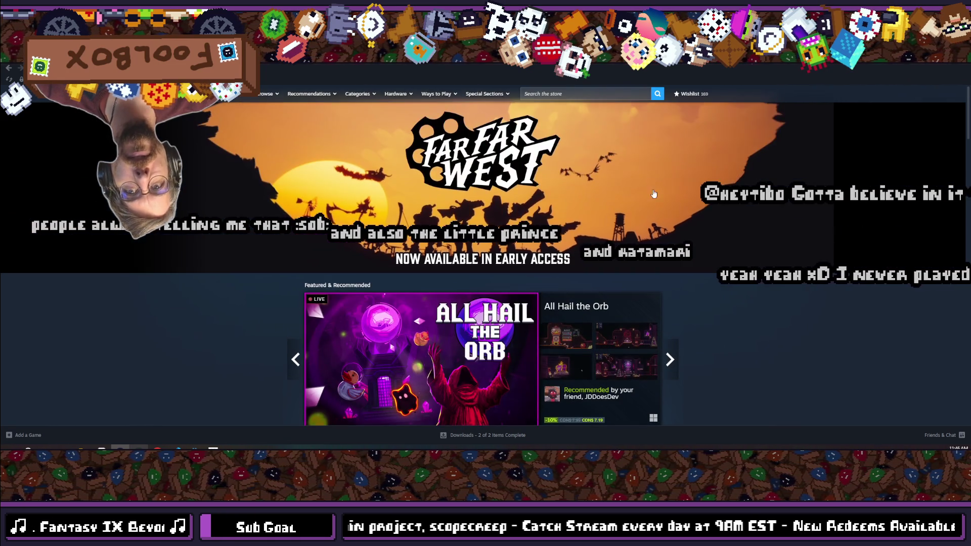
pyautogui.click(572, 94)
pyautogui.write('wild cosmos')
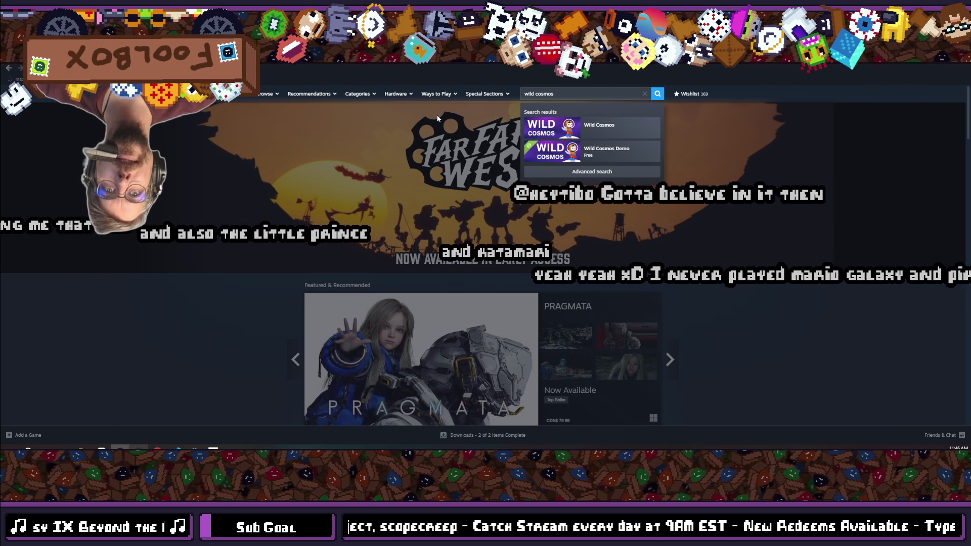
# Open the Wild Cosmos store page and browse its screenshot thumbnails up to the fourth.
pyautogui.click(585, 124)
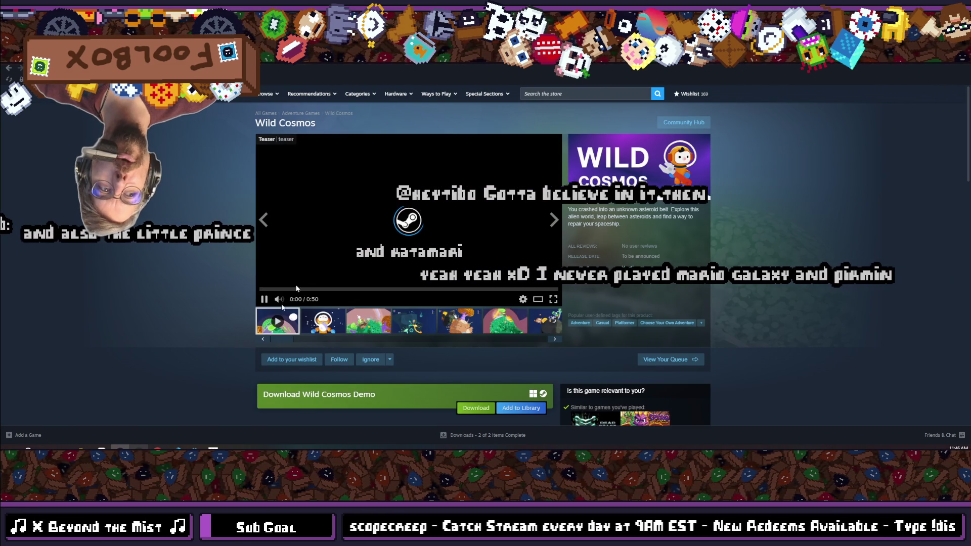
pyautogui.click(369, 331)
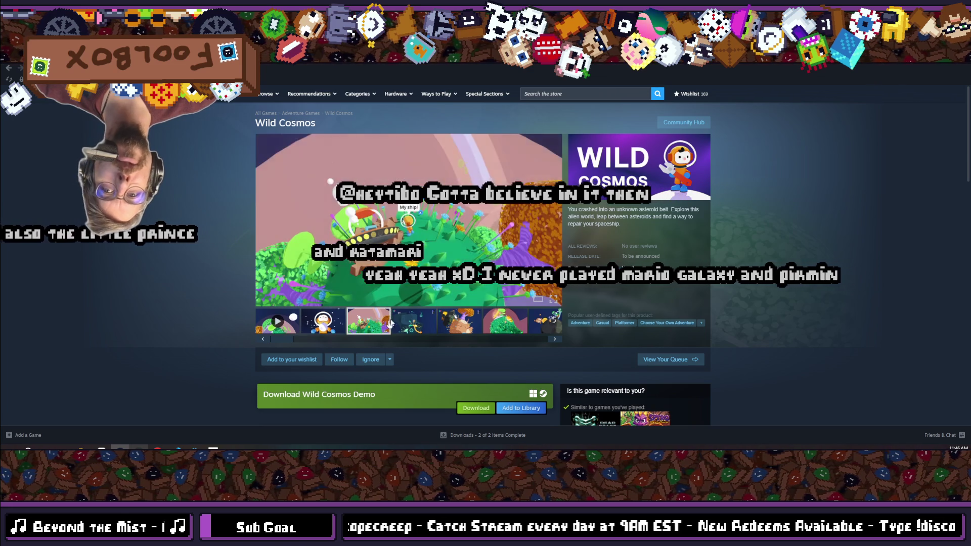
pyautogui.click(402, 323)
pyautogui.click(387, 318)
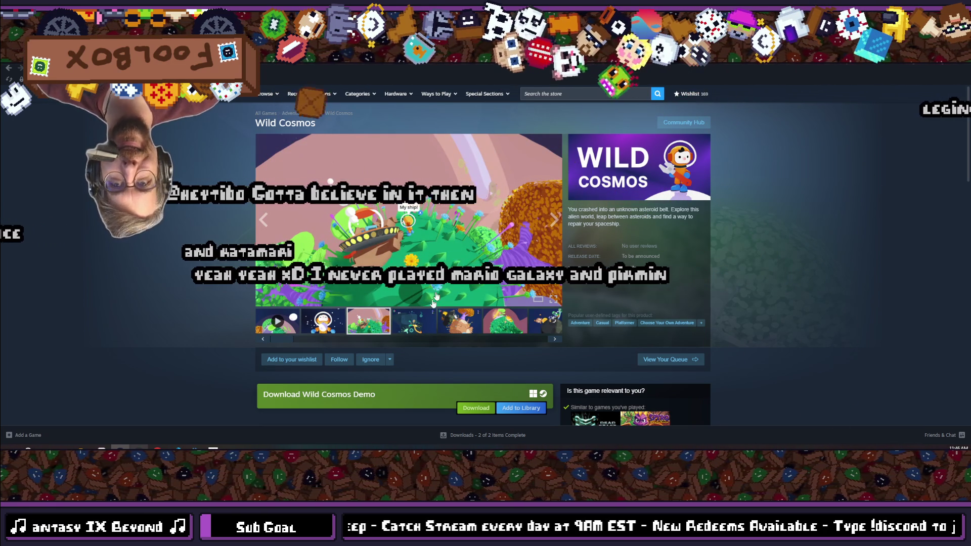
pyautogui.click(423, 324)
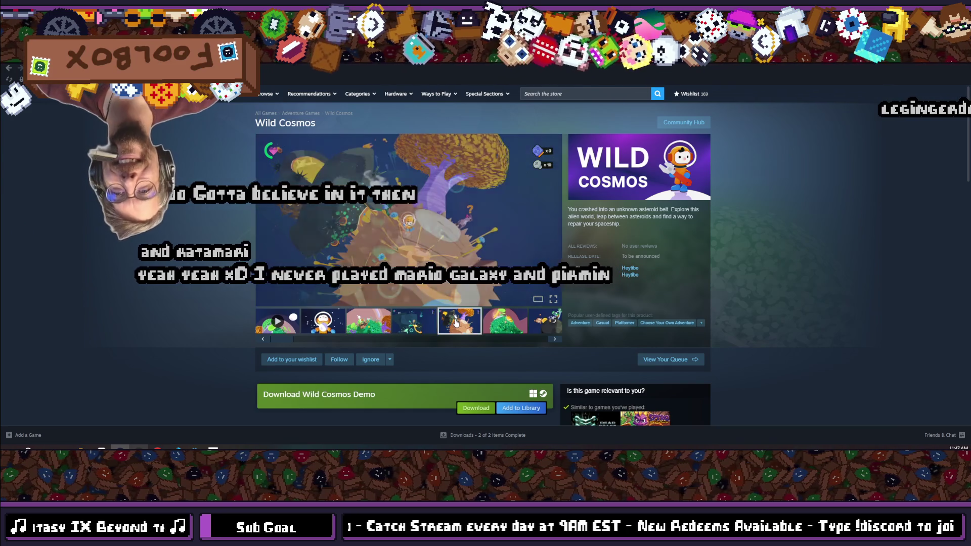
# View the screenshots in the large viewer back to the first, pause the trailer, and close it.
pyautogui.click(449, 285)
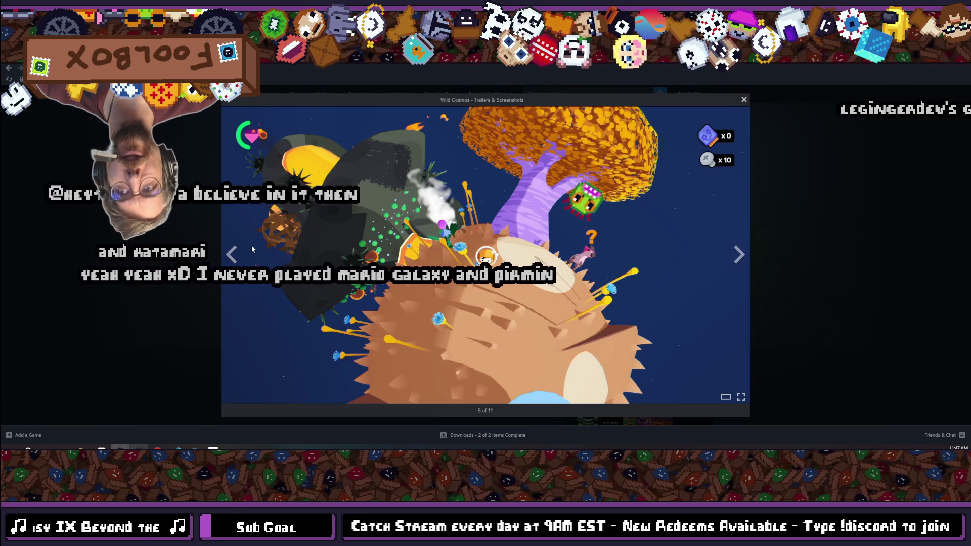
pyautogui.click(228, 257)
pyautogui.click(230, 258)
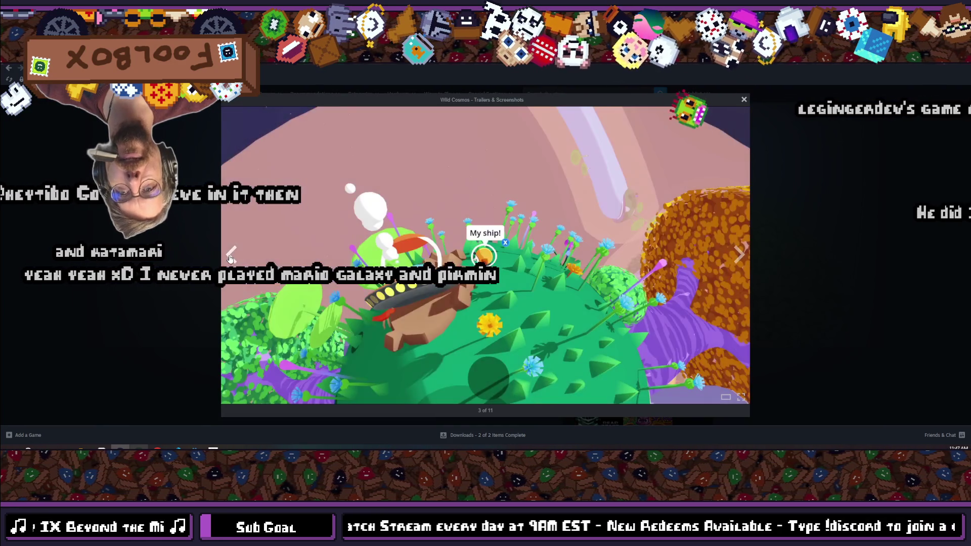
pyautogui.click(230, 258)
pyautogui.click(231, 255)
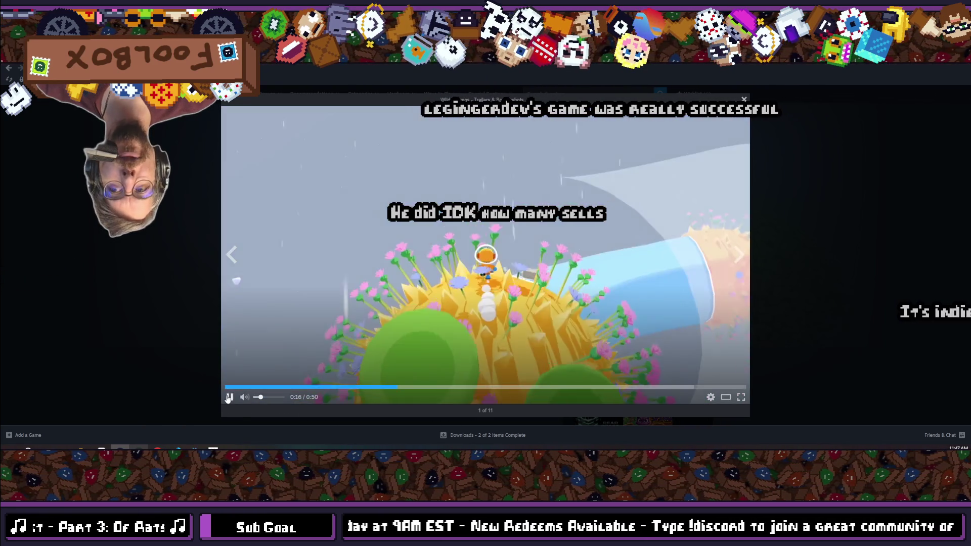
pyautogui.press('space')
pyautogui.click(181, 220)
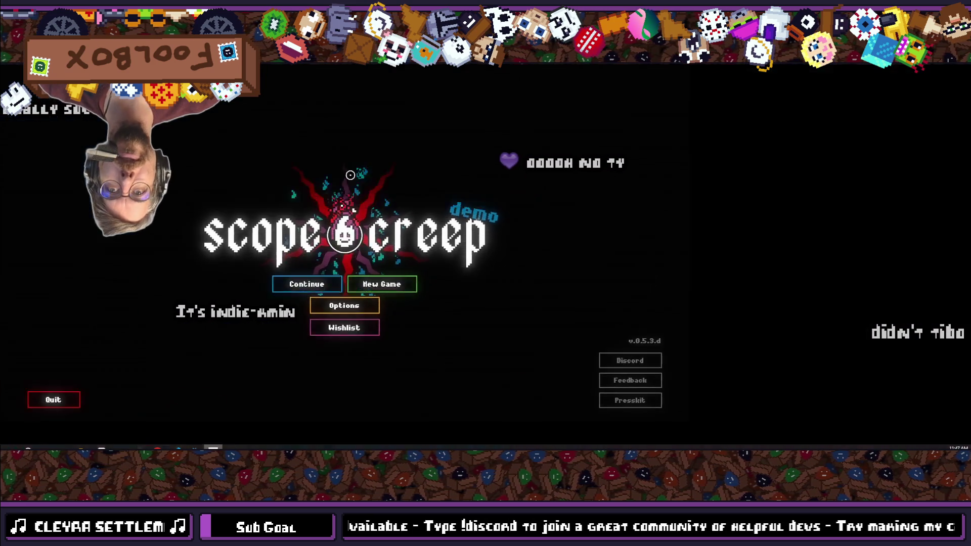
# Continue the Scope Creep save, lower the level from 7 to 5, start the exorcism, and leave fullscreen.
pyautogui.click(444, 309)
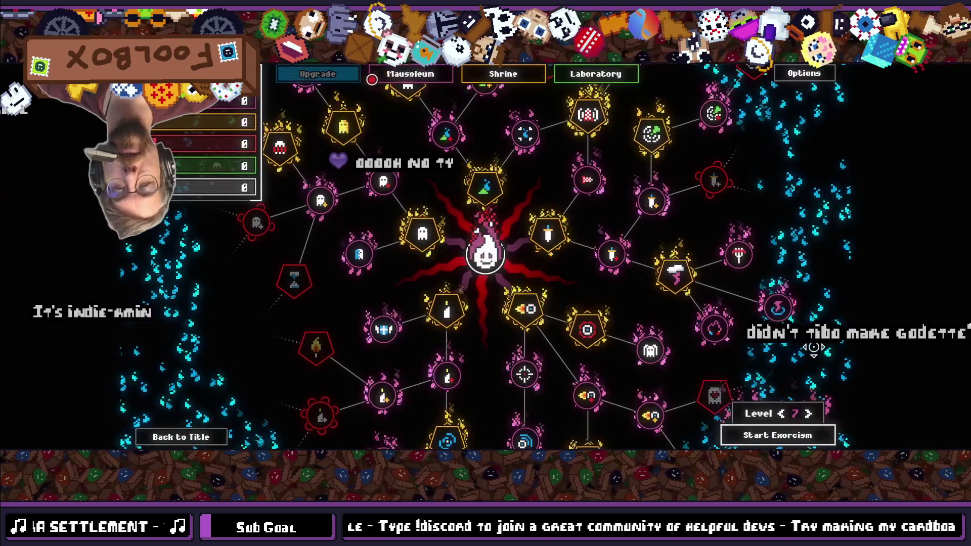
pyautogui.click(781, 414)
pyautogui.click(780, 413)
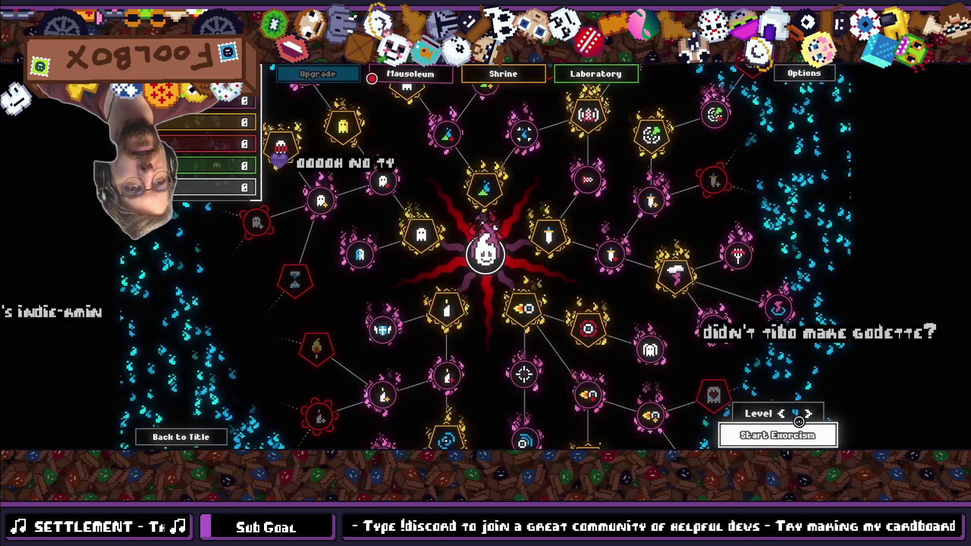
pyautogui.click(794, 436)
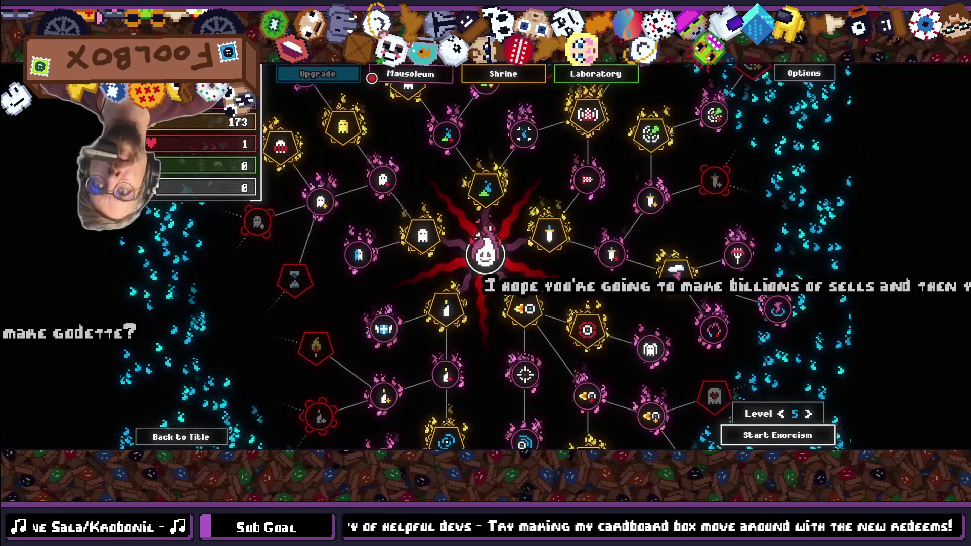
pyautogui.click(432, 71)
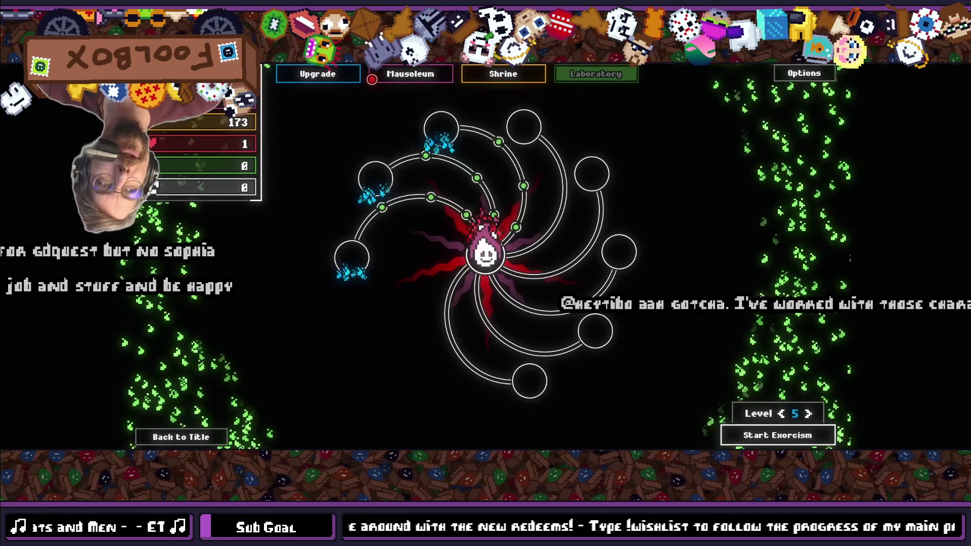
pyautogui.hotkey('alt', 'Return')
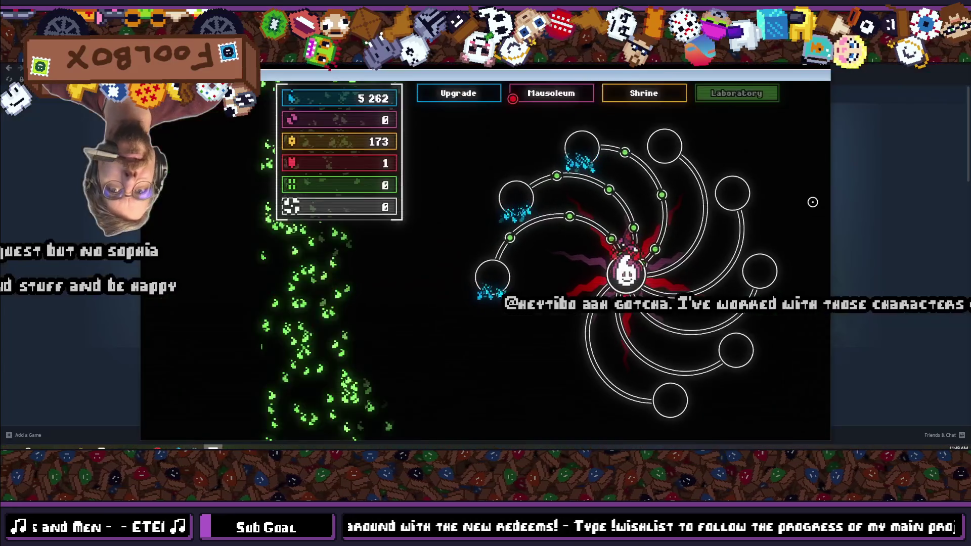
# Close the game, glance at lab_view.gd in VS Code, then return to Godot's lab_view scene.
pyautogui.click(827, 64)
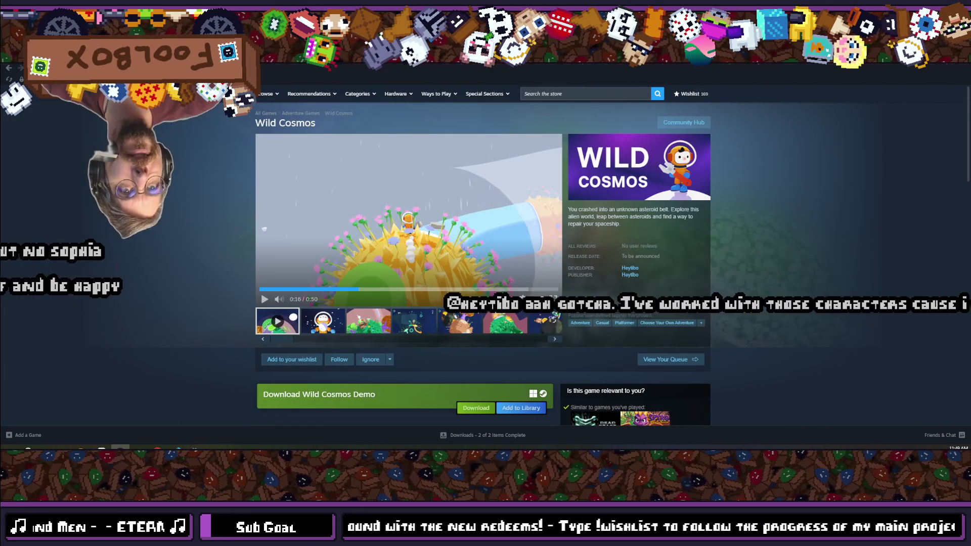
pyautogui.click(176, 447)
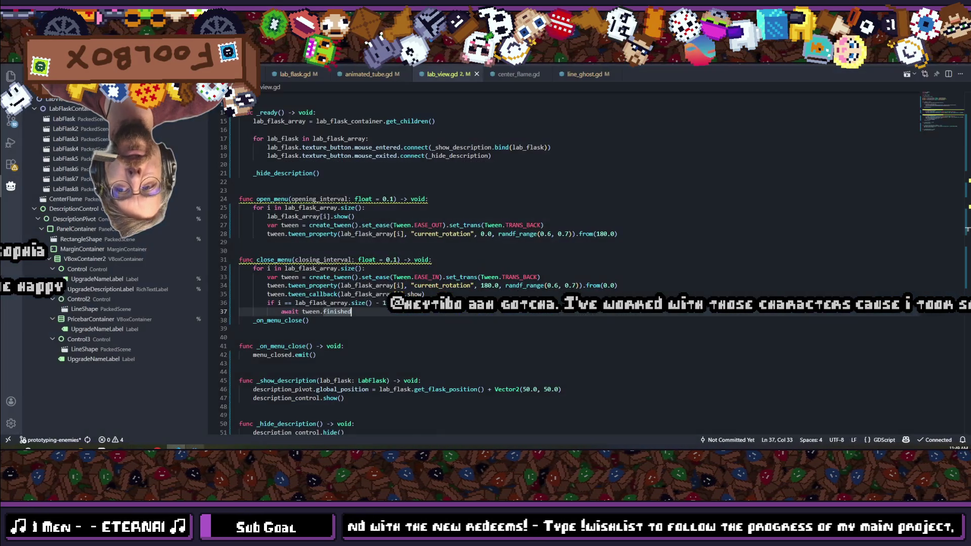
pyautogui.click(204, 424)
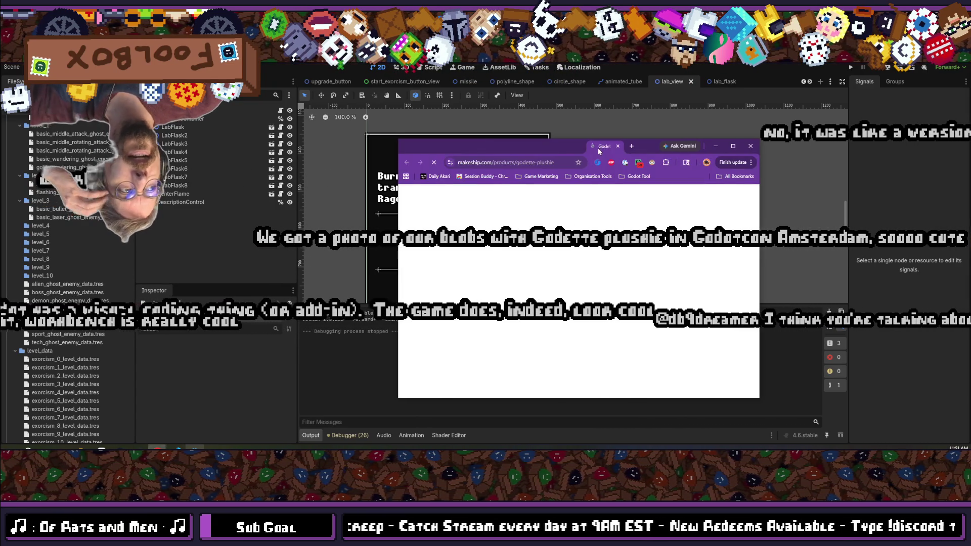
# Maximize the browser and flip through the Godette plushie's product photos to the three-quarter view.
pyautogui.moveTo(598, 148); pyautogui.dragTo(598, 3)
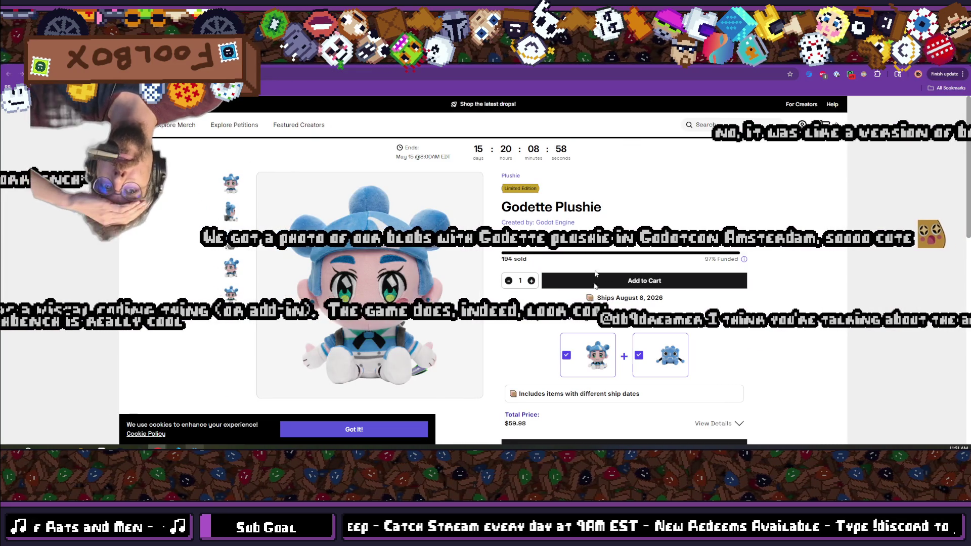
pyautogui.click(225, 212)
pyautogui.click(232, 240)
pyautogui.click(239, 261)
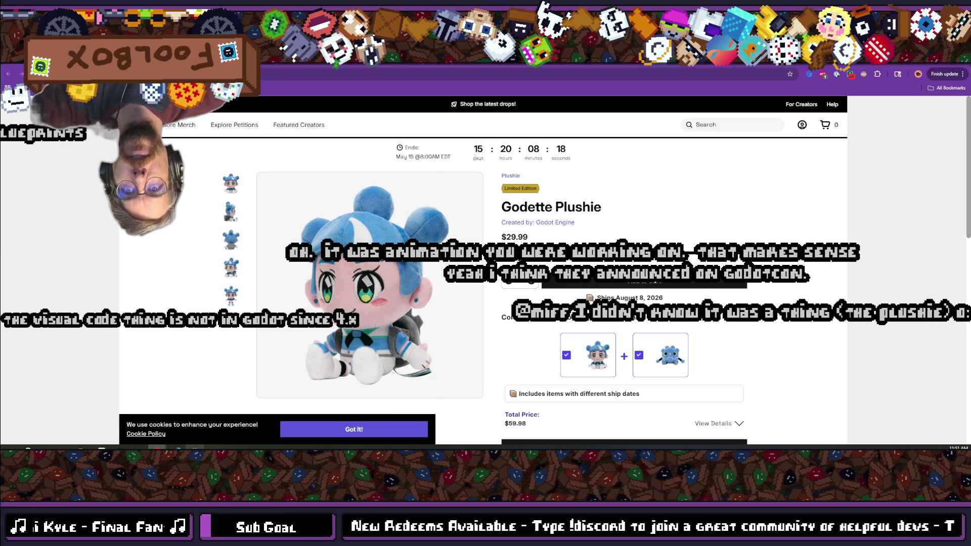
# Scroll through the plushie's details, show its side view, and return to the Godot editor.
pyautogui.scroll(-3, 454, 230)
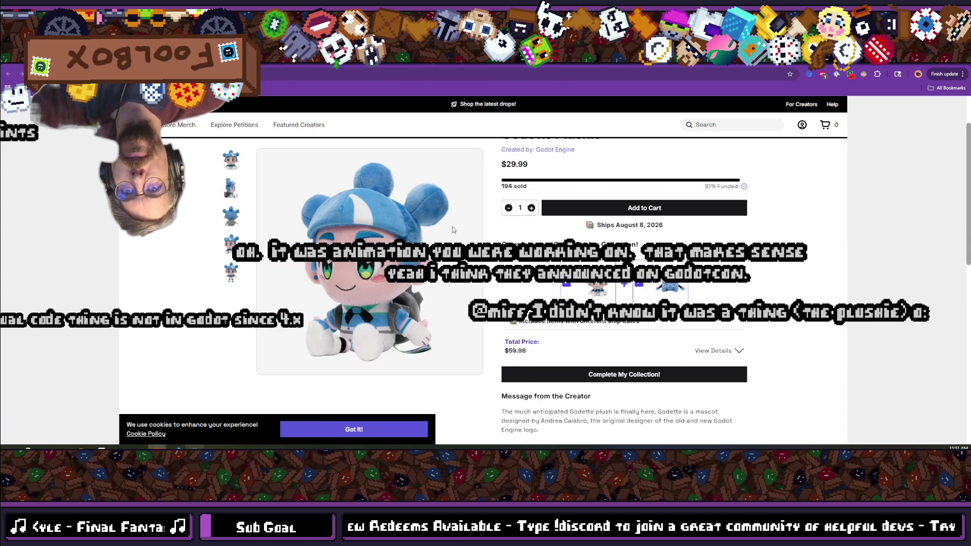
pyautogui.scroll(-6, 453, 229)
pyautogui.scroll(4, 453, 230)
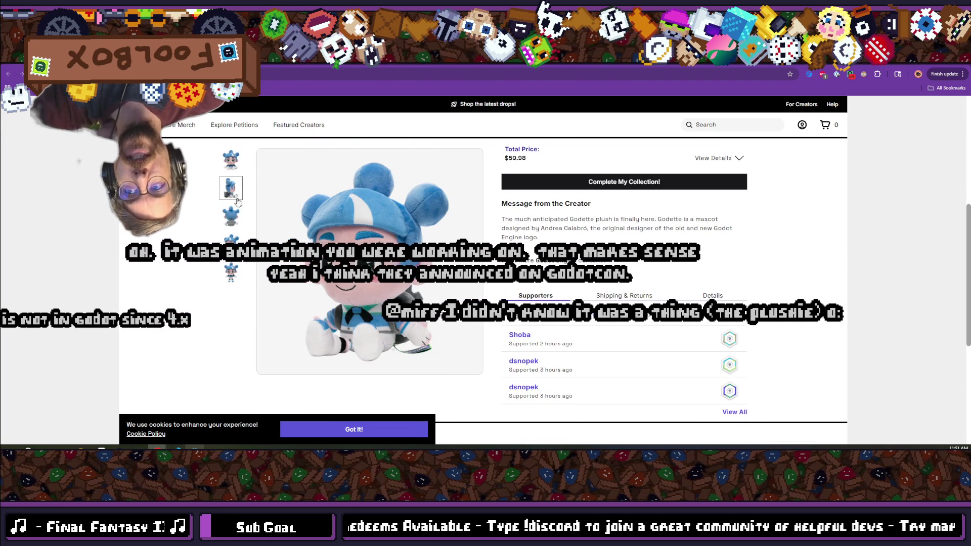
pyautogui.click(231, 214)
pyautogui.scroll(4, 466, 260)
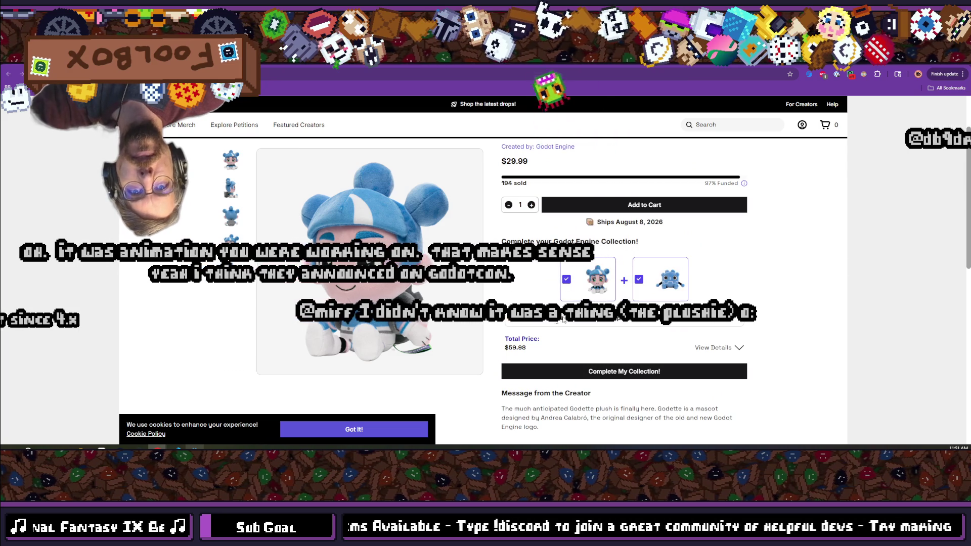
pyautogui.scroll(2, 559, 328)
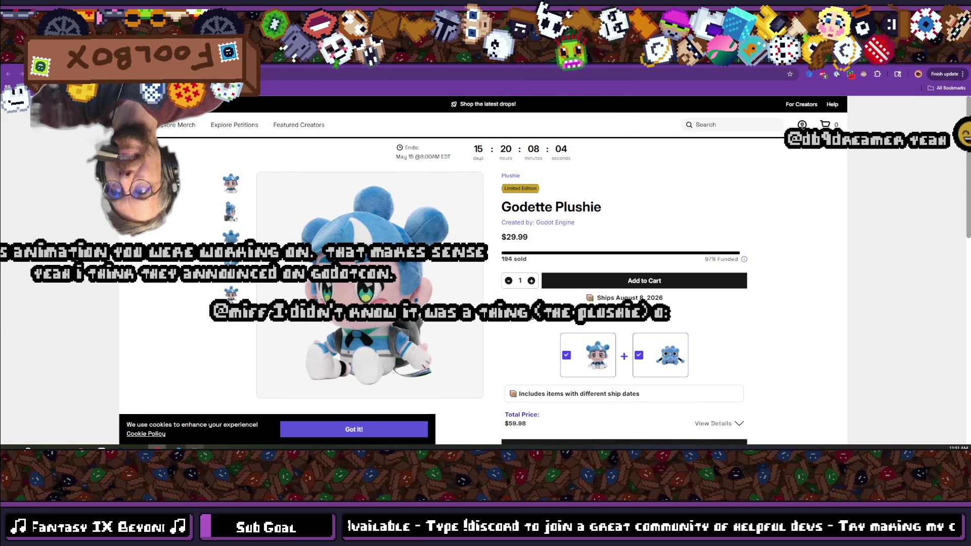
pyautogui.hotkey('alt', 'Tab')
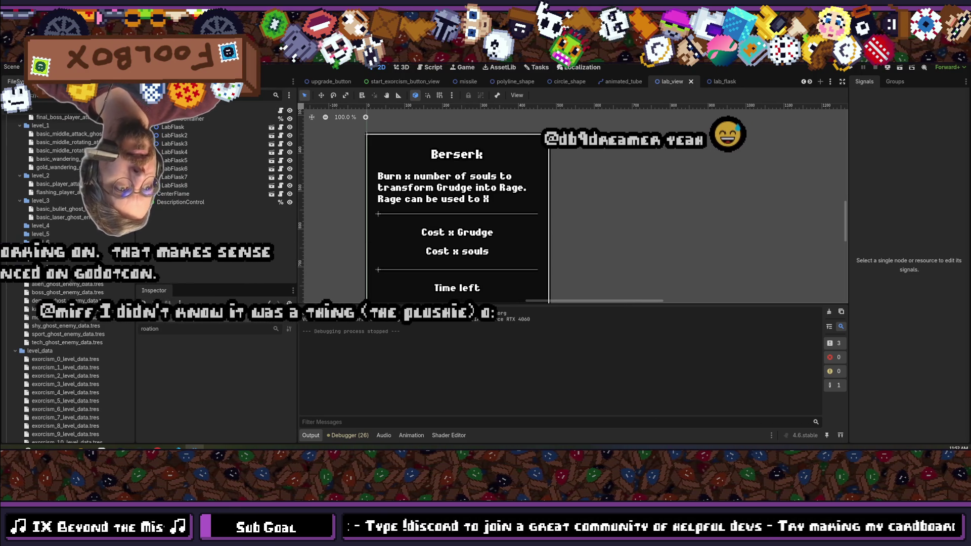
# Save the scene, run a quick test of the game, stop it, and switch to lab_view.gd.
pyautogui.hotkey('ctrl', 's')
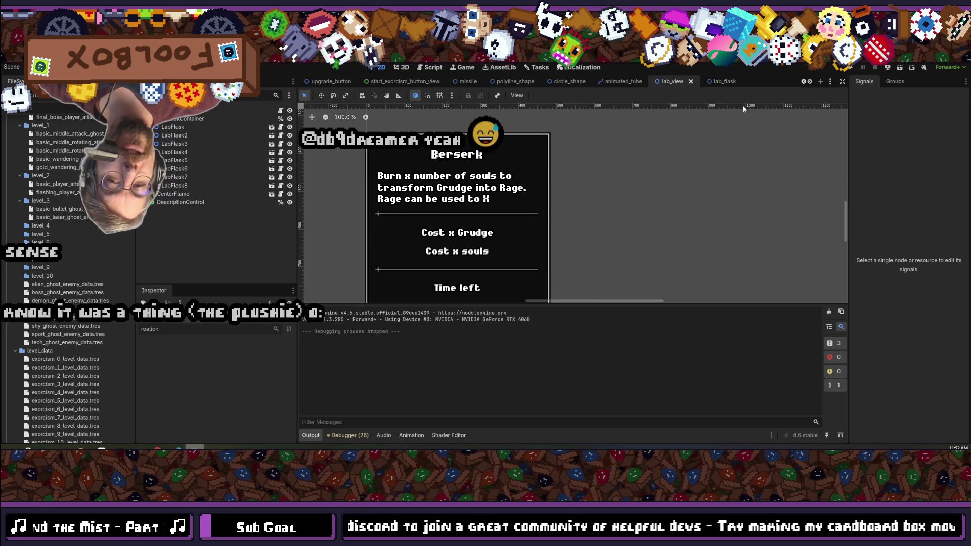
pyautogui.press('F6')
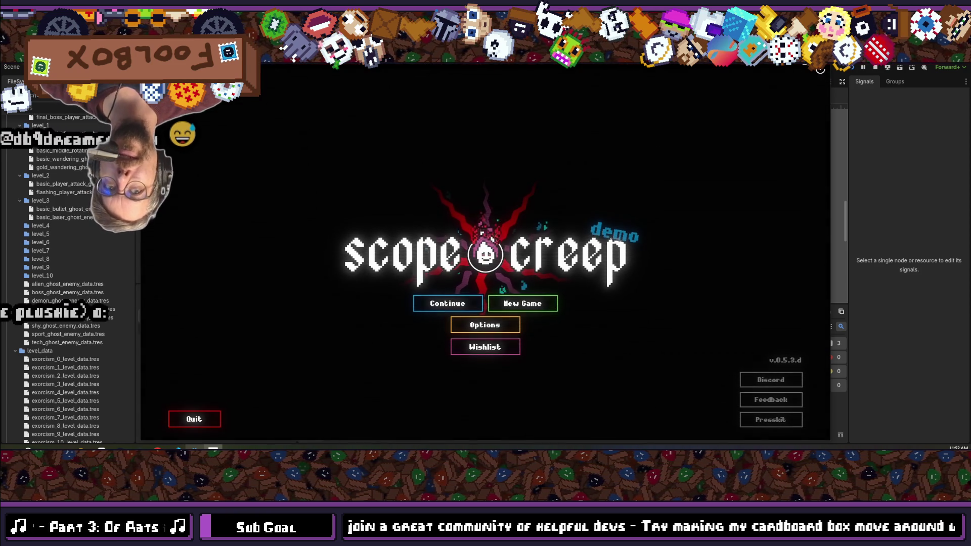
pyautogui.press('F8')
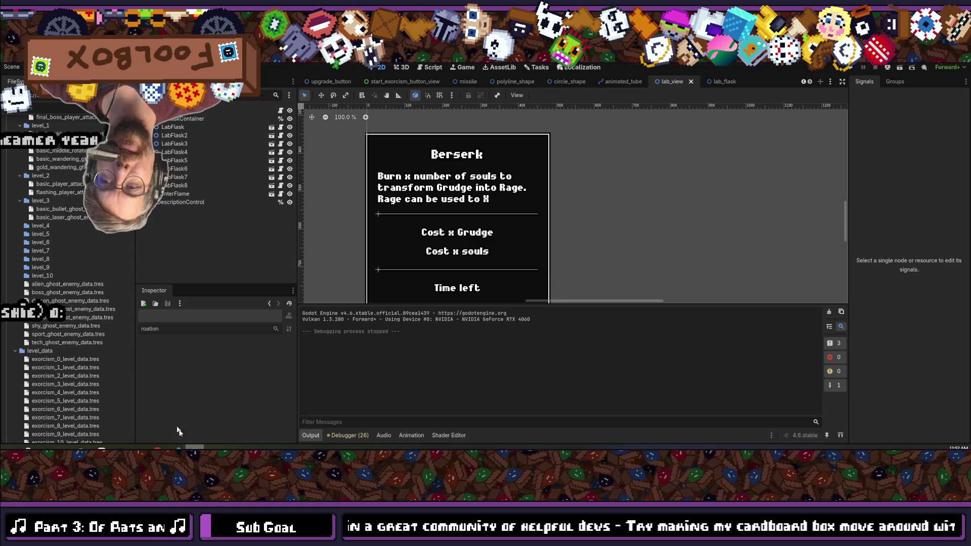
pyautogui.hotkey('alt', 'Tab')
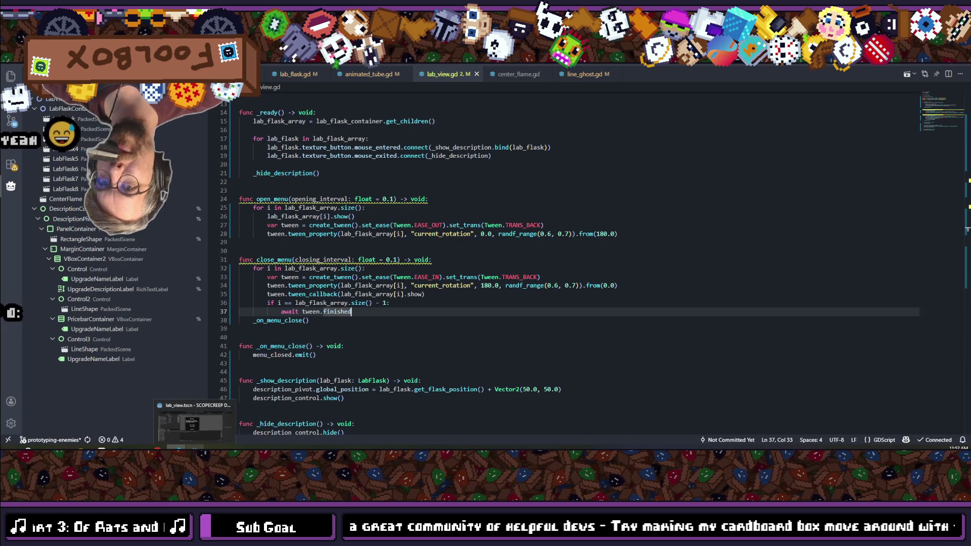
# Review the _ready loop in lab_view.gd and save the file without changes.
pyautogui.moveTo(159, 448)
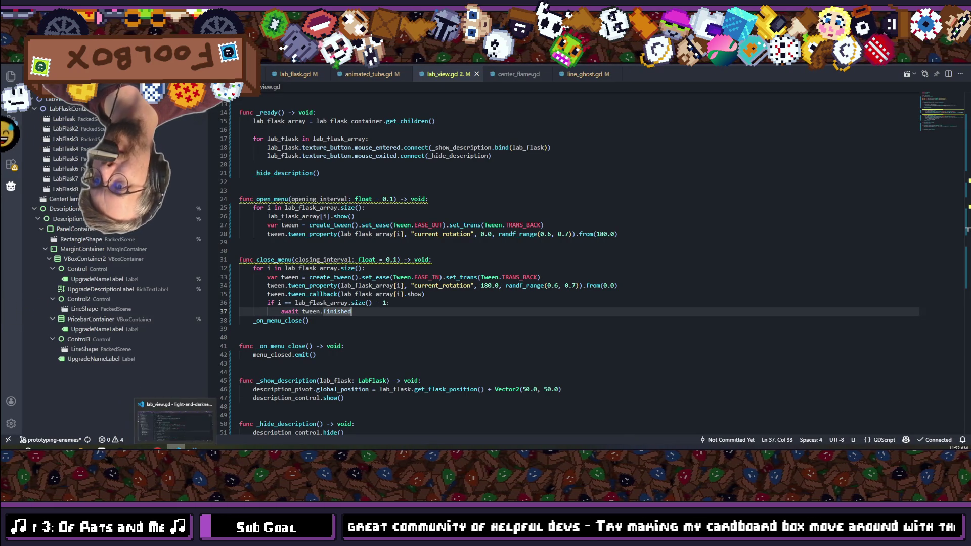
pyautogui.moveTo(194, 448)
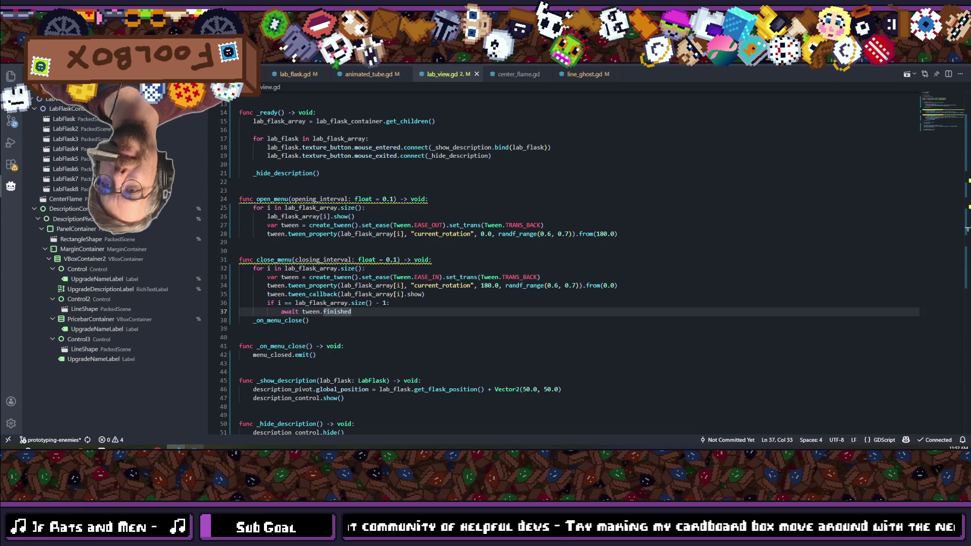
pyautogui.scroll(-3, 339, 342)
pyautogui.scroll(4, 339, 342)
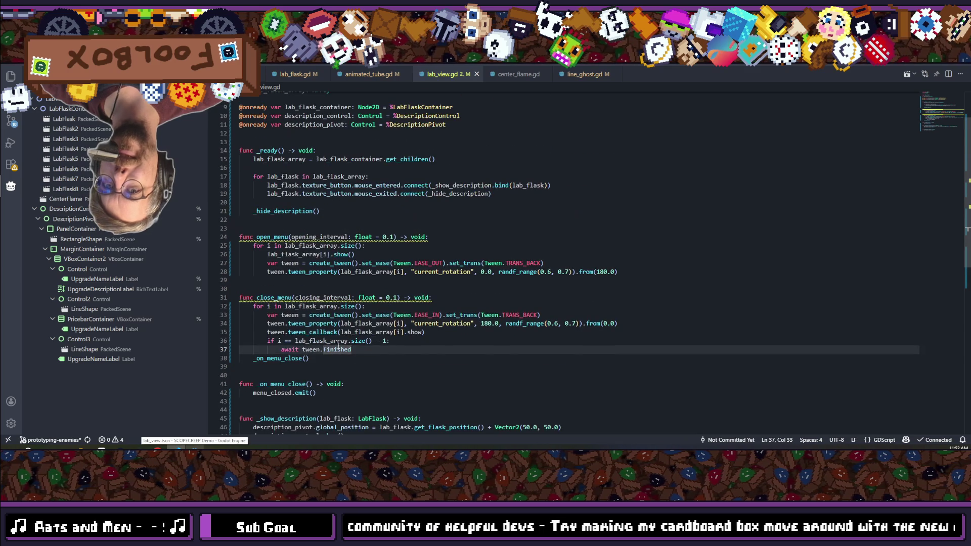
pyautogui.scroll(3, 354, 324)
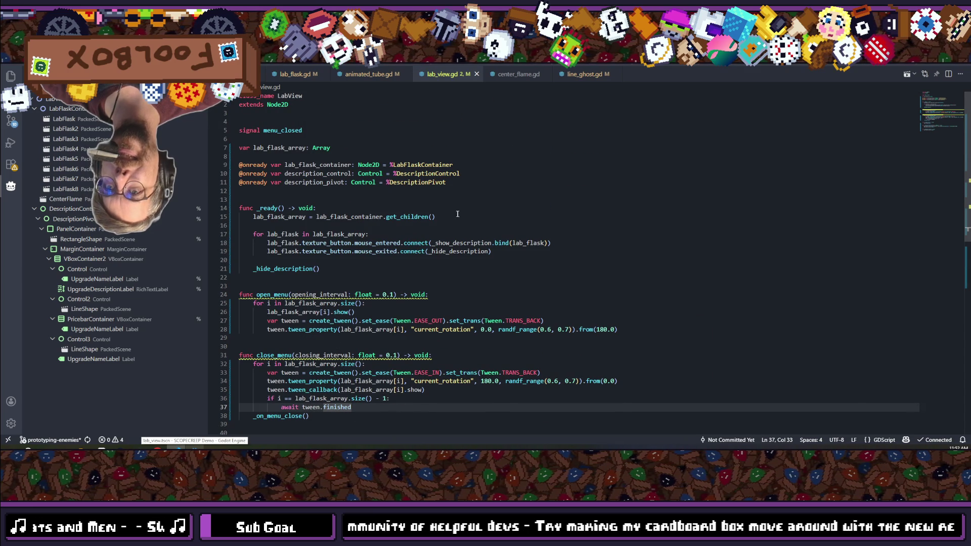
pyautogui.click(391, 236)
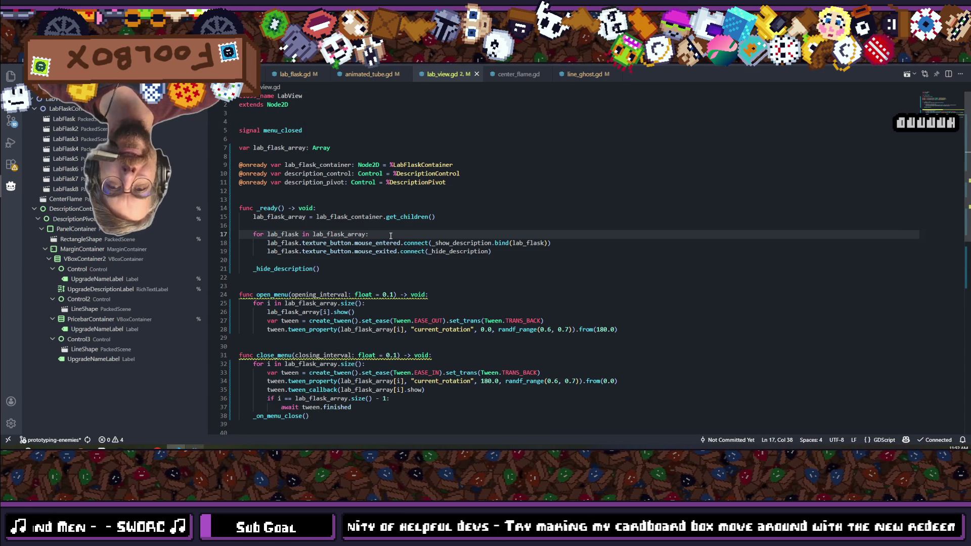
pyautogui.press('Return')
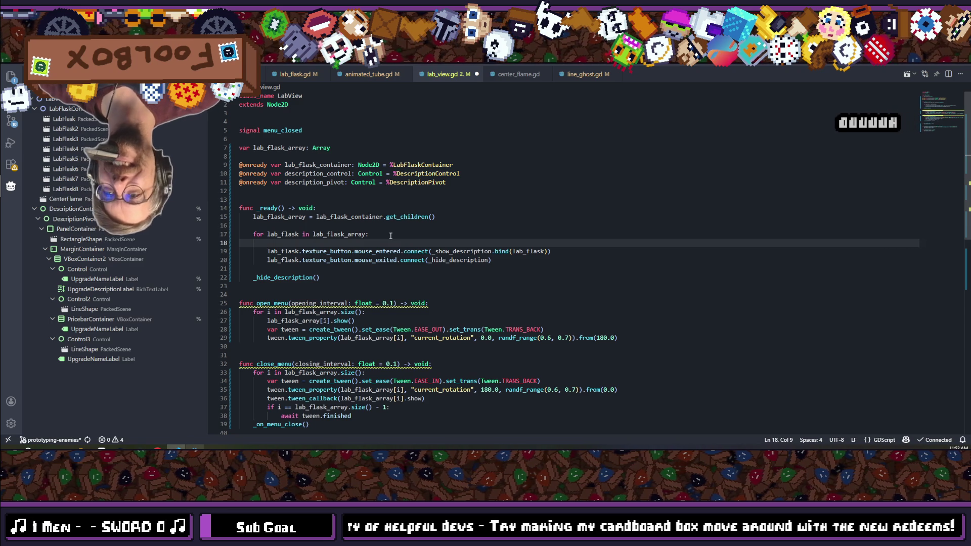
pyautogui.press('BackSpace')
pyautogui.press('BackSpace')
pyautogui.press('BackSpace')
pyautogui.hotkey('ctrl', 's')
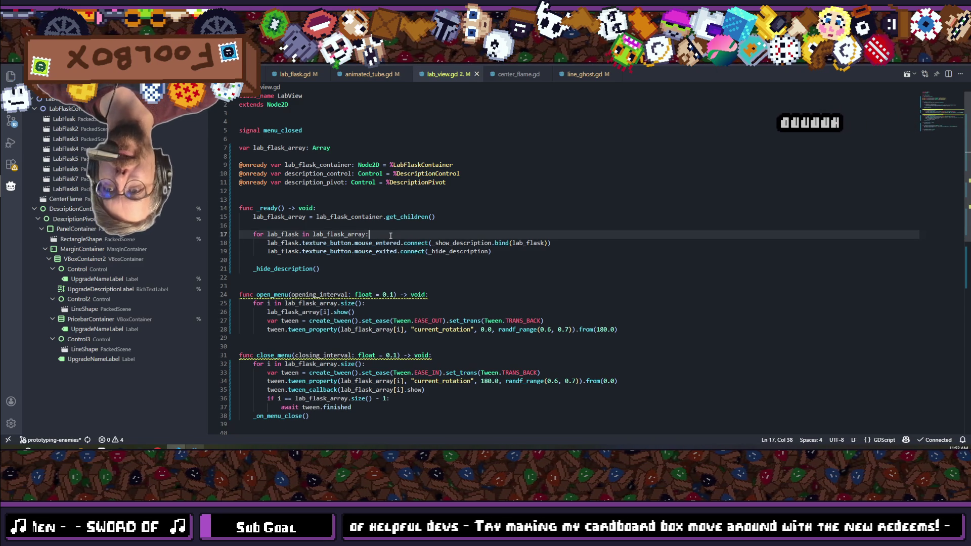
# Make the loop header iterate over lab_flask_array.size().
pyautogui.doubleClick(349, 234)
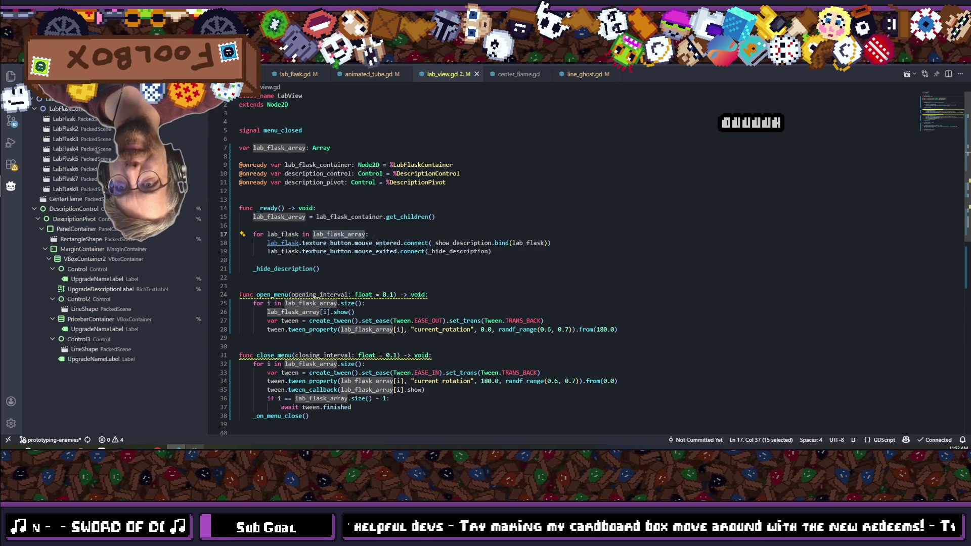
pyautogui.doubleClick(283, 243)
pyautogui.click(368, 235)
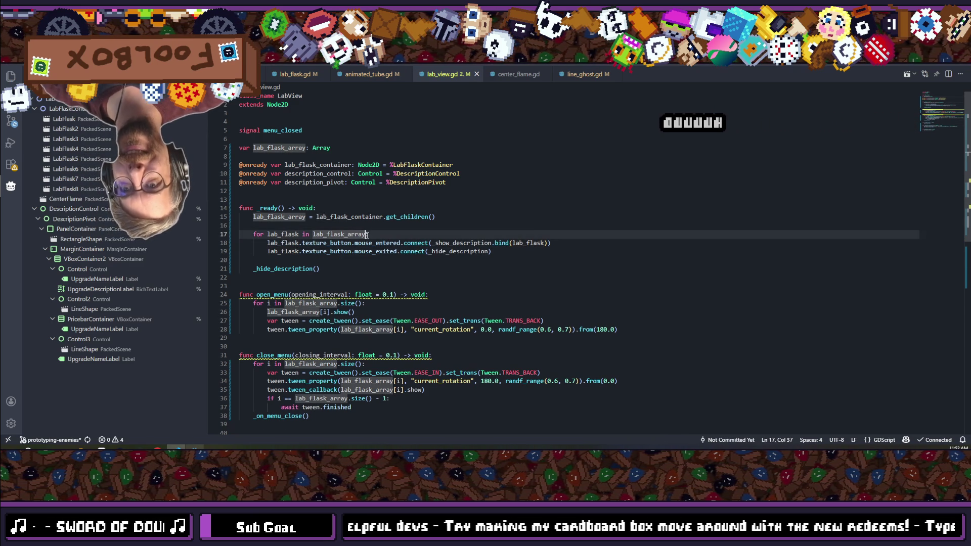
pyautogui.write('.se')
pyautogui.press('Return')
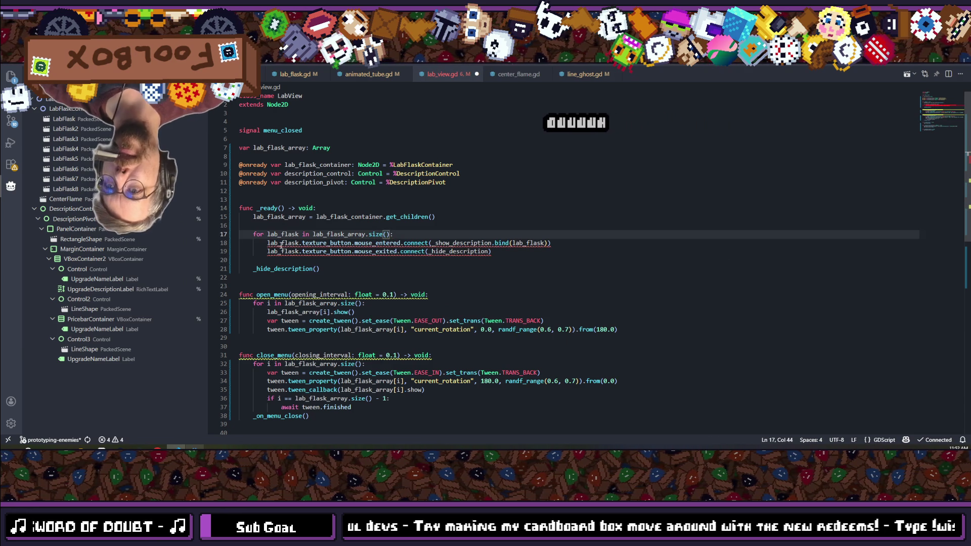
# Replace lab_flask with lab_flask_array[i] in the line 18–19 signal connections, including bind().
pyautogui.doubleClick(281, 243)
pyautogui.write('lab_flask_array')
pyautogui.write('[i]')
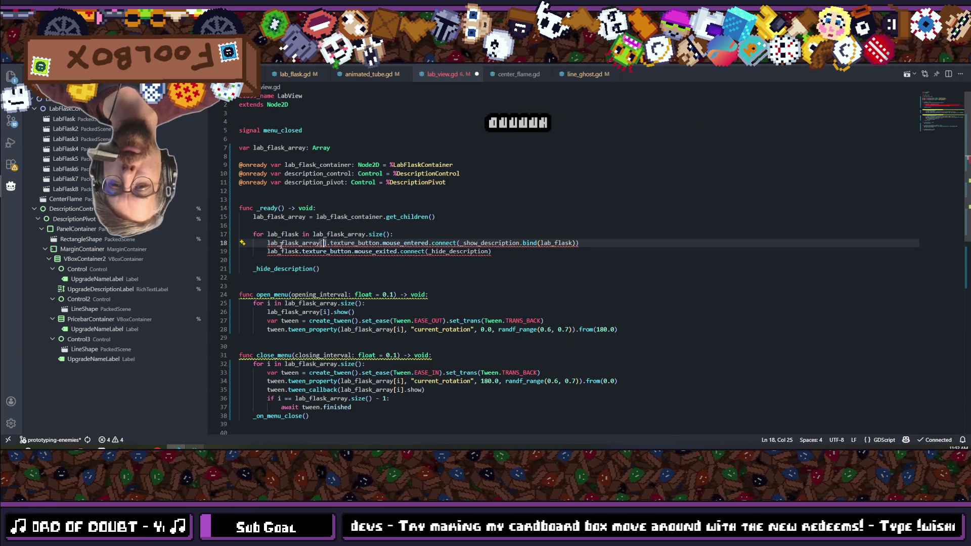
pyautogui.doubleClick(281, 243)
pyautogui.hotkey('ctrl', 'c')
pyautogui.keyDown('shift'); pyautogui.click(331, 243); pyautogui.keyUp('shift')
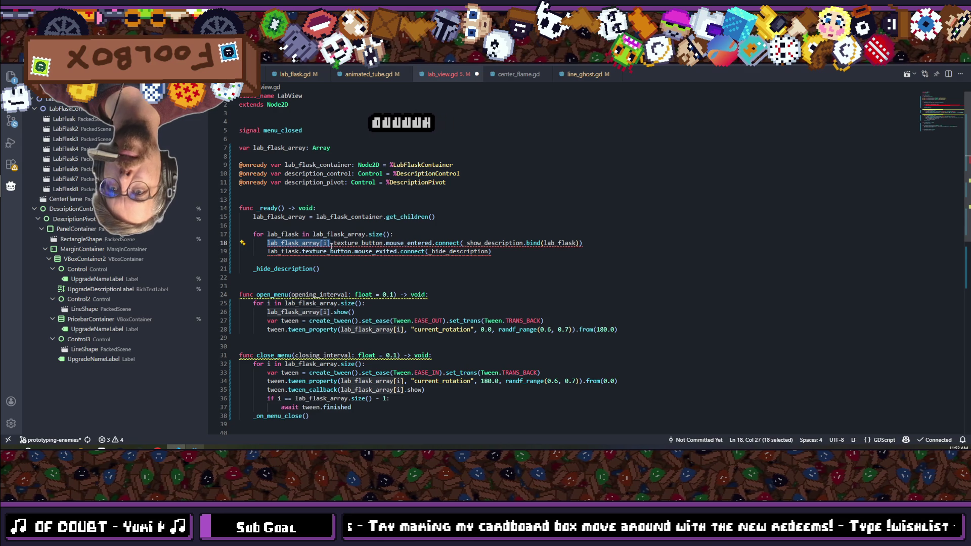
pyautogui.doubleClick(284, 251)
pyautogui.hotkey('ctrl', 'v')
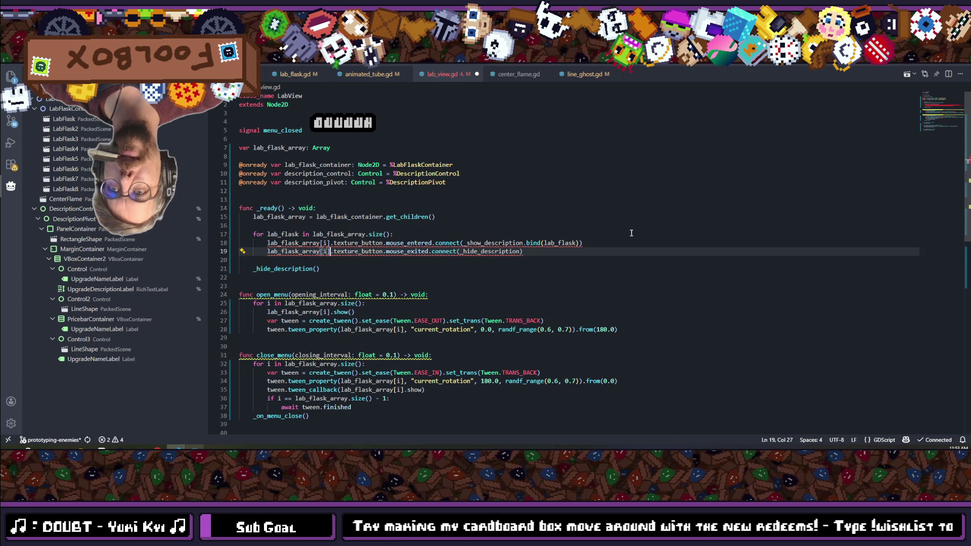
pyautogui.press('Up')
pyautogui.press('End')
pyautogui.press('Left')
pyautogui.press('Left')
pyautogui.hotkey('ctrl', 'shift', 'Left')
pyautogui.hotkey('ctrl', 'v')
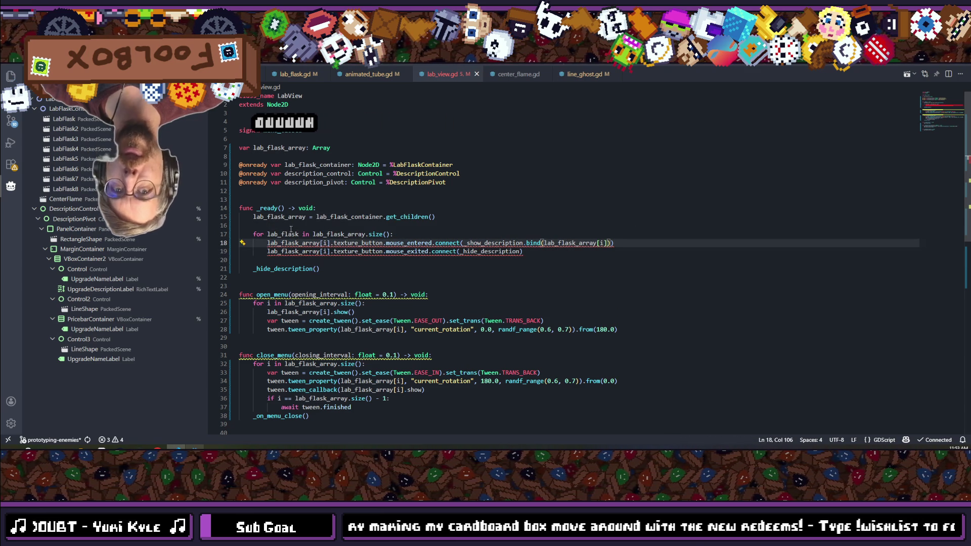
# Rename the loop variable to i, save, and add a blank line inside the loop.
pyautogui.doubleClick(286, 235)
pyautogui.write('i')
pyautogui.hotkey('ctrl', 's')
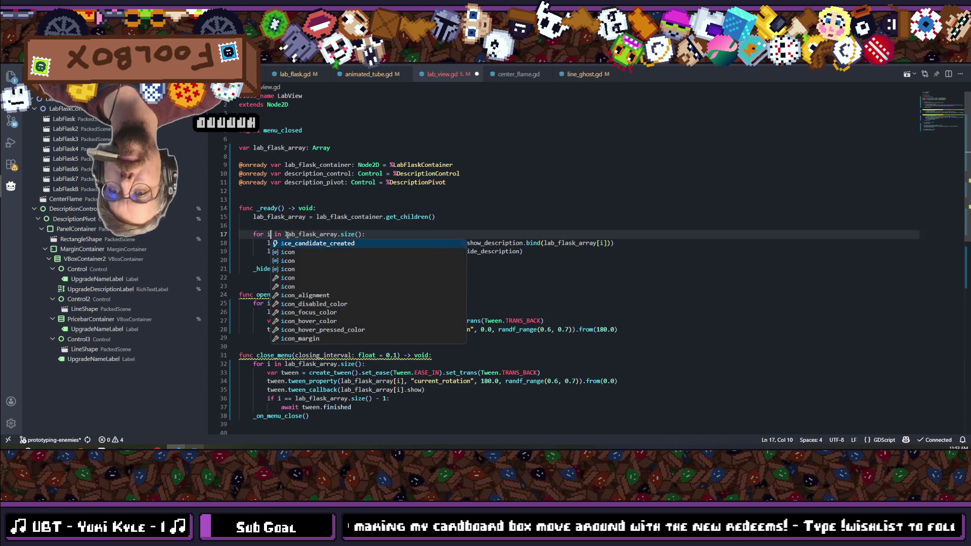
pyautogui.click(308, 217)
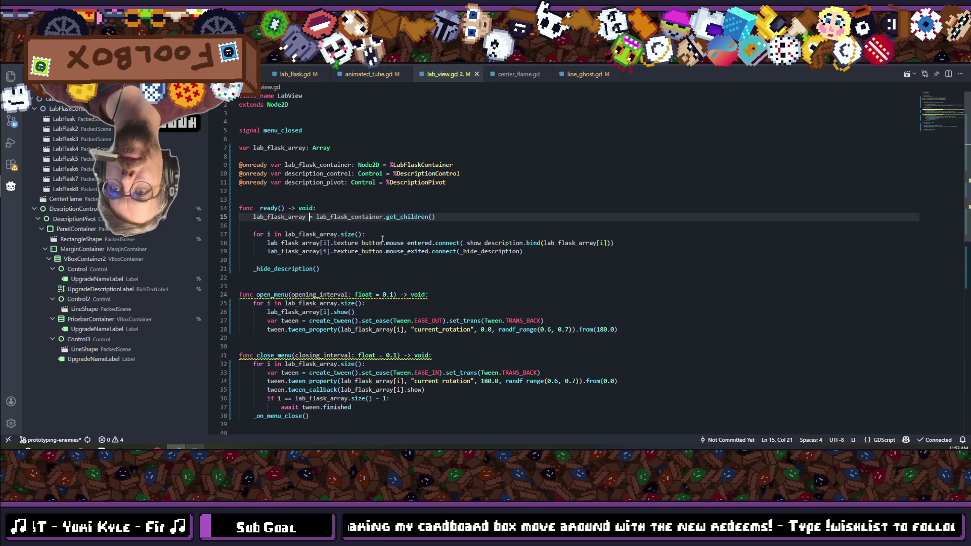
pyautogui.click(383, 237)
pyautogui.press('Return')
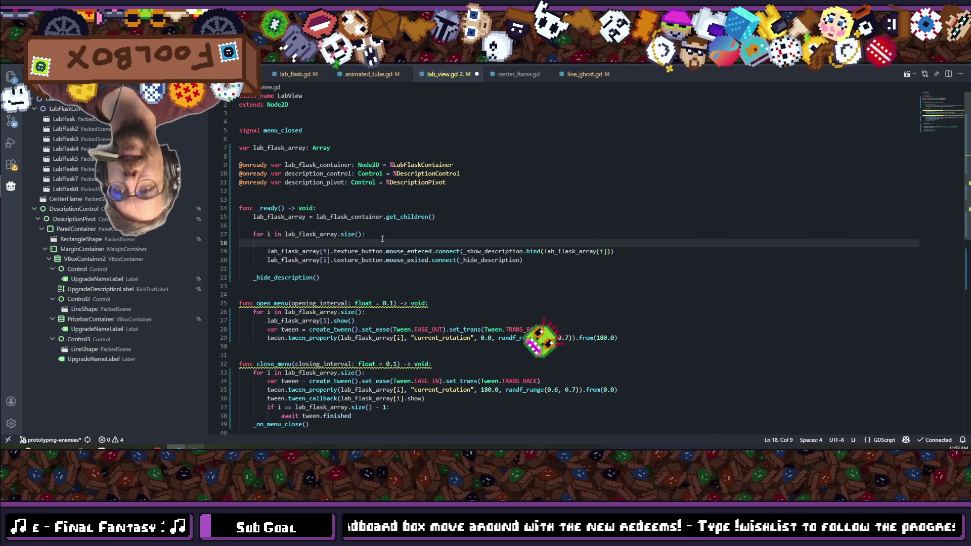
# Begin line 18 with lab_flask_array[i].rotation = i * TAU /.
pyautogui.write('lab')
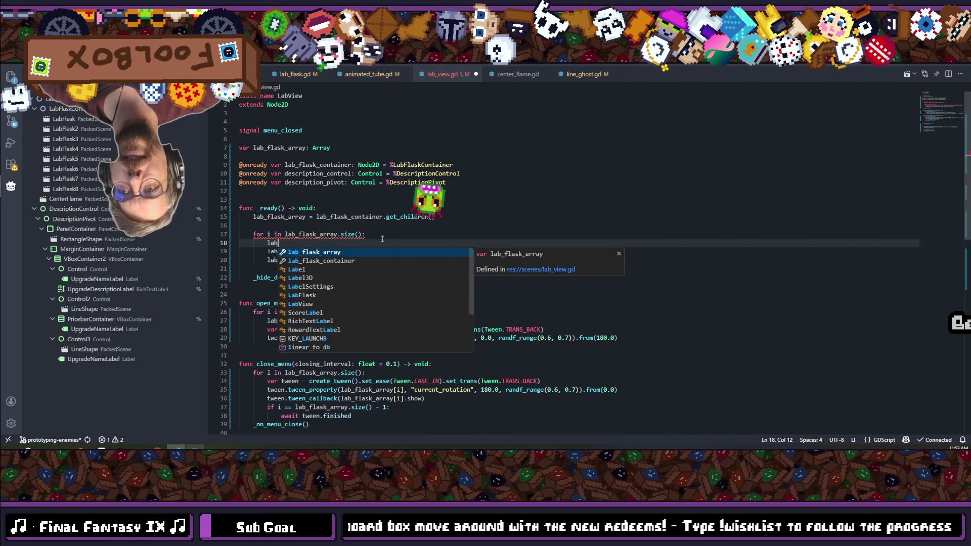
pyautogui.press('Return')
pyautogui.write('[')
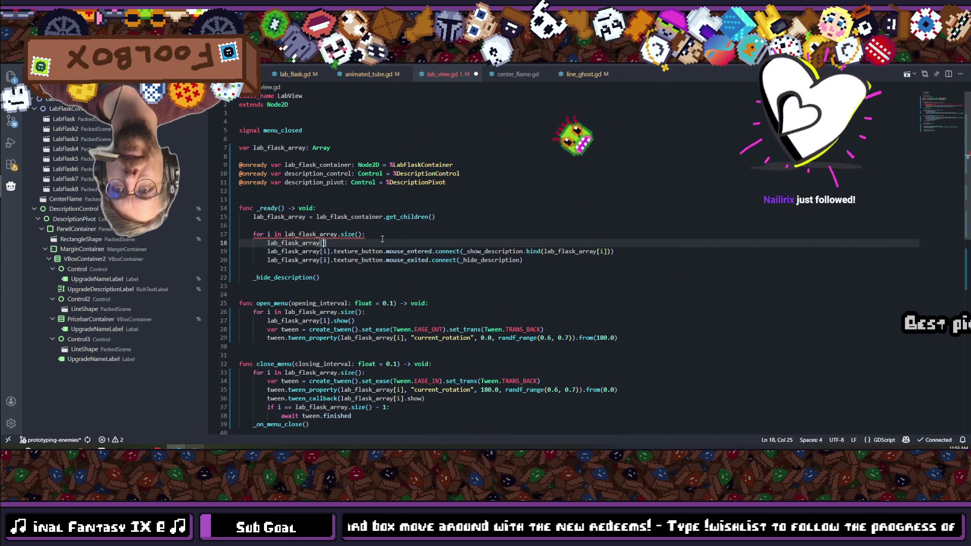
pyautogui.write('i].')
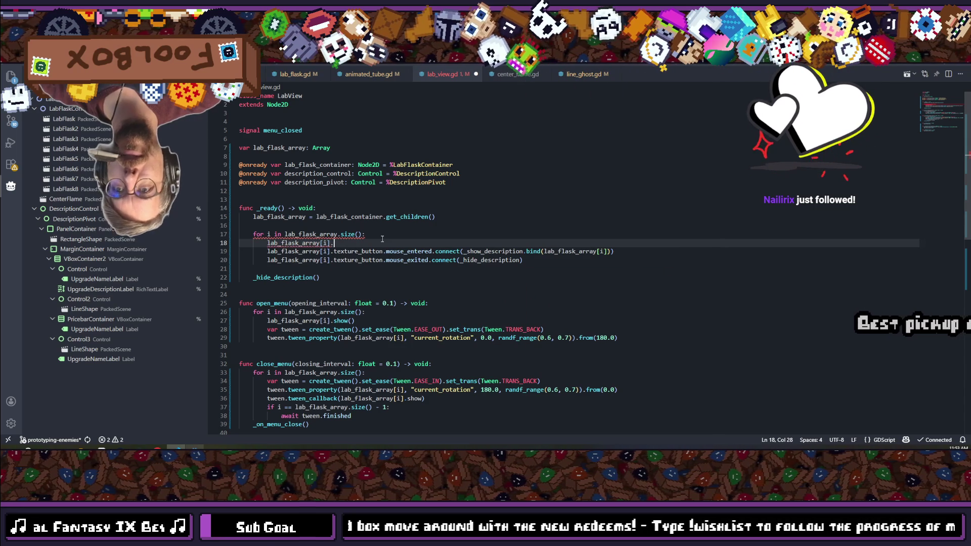
pyautogui.write('roati')
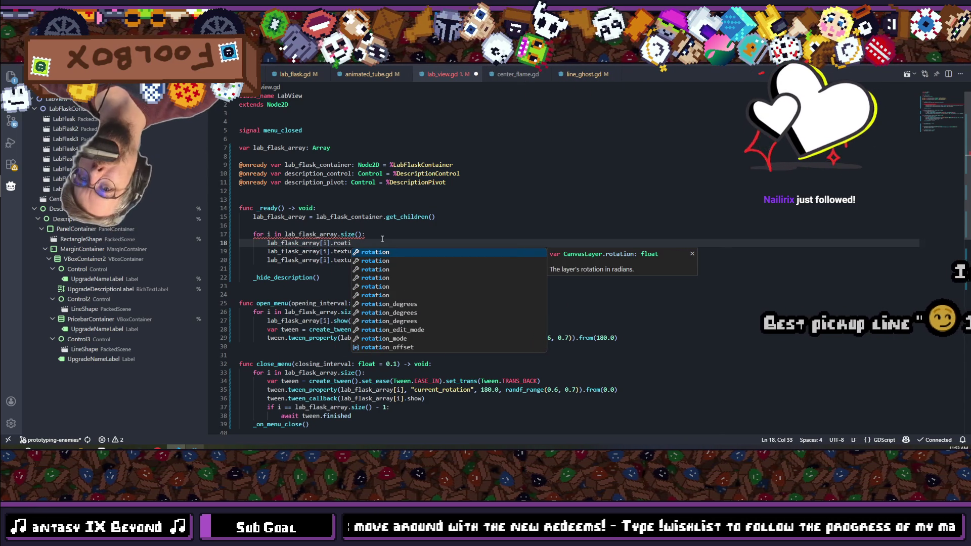
pyautogui.press('Return')
pyautogui.write('= ')
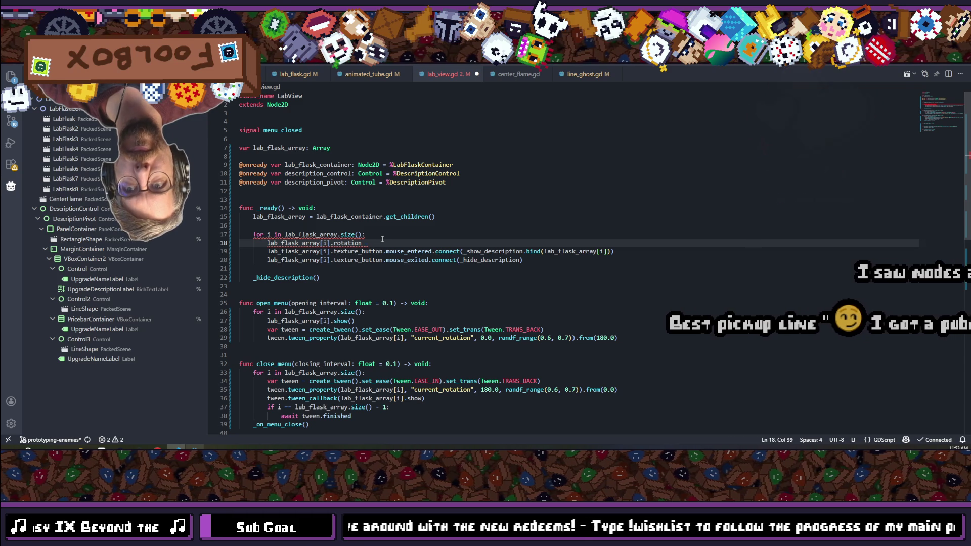
pyautogui.write('TAU')
pyautogui.press('BackSpace')
pyautogui.press('BackSpace')
pyautogui.press('BackSpace')
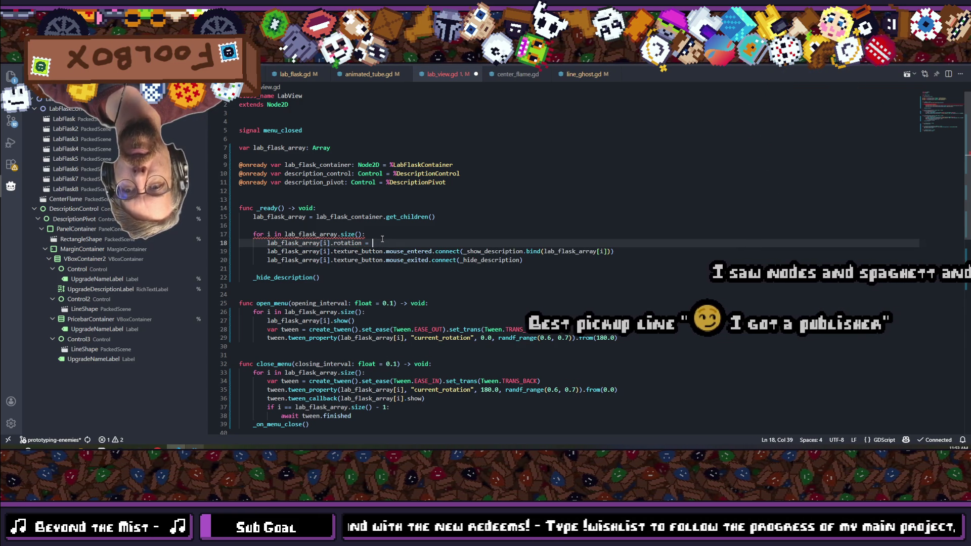
pyautogui.write('* TAU /')
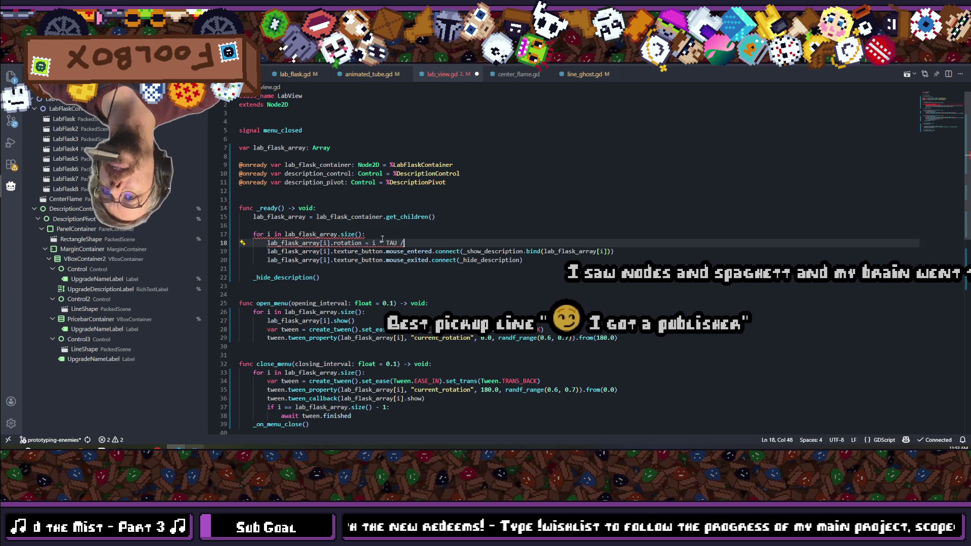
# Finish the divisor with lab_flask_array.size() copied from line 17, and convert indentation to tabs.
pyautogui.moveTo(365, 234); pyautogui.dragTo(284, 234)
pyautogui.hotkey('ctrl', 'c')
pyautogui.click(411, 243)
pyautogui.hotkey('ctrl', 'v')
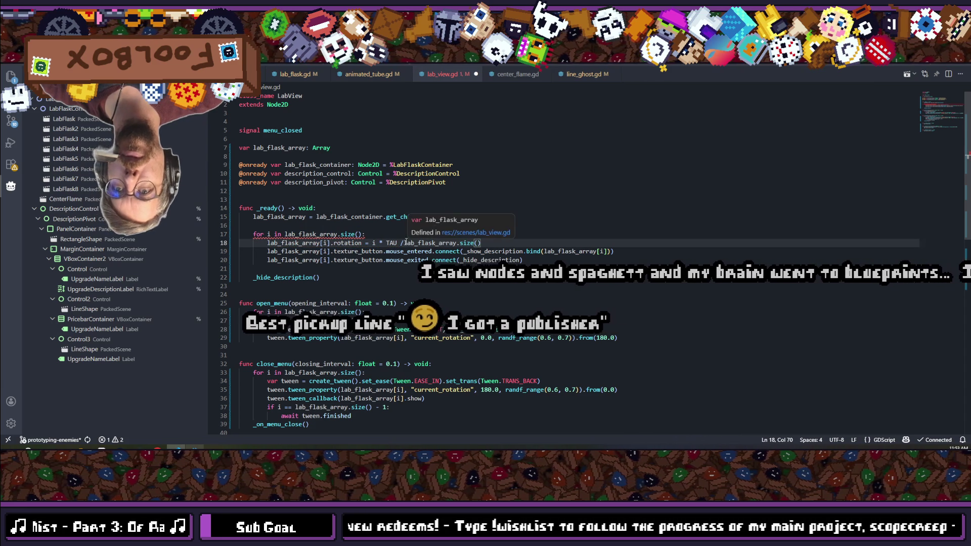
pyautogui.click(403, 243)
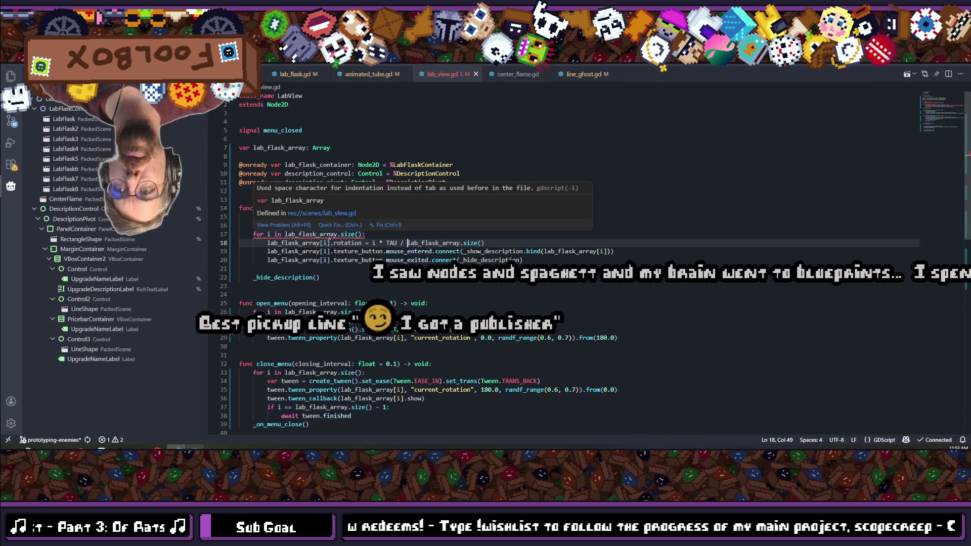
pyautogui.click(526, 246)
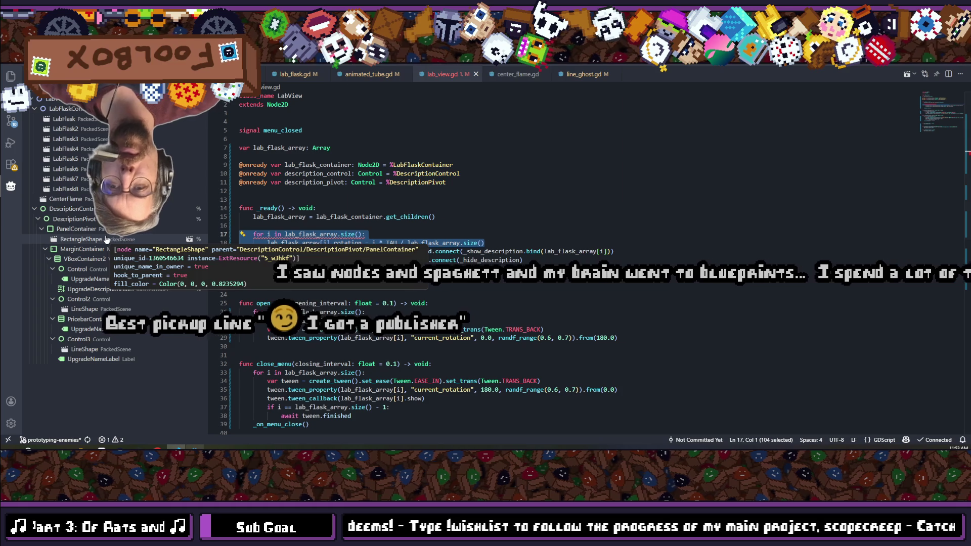
pyautogui.hotkey('ctrl', 'shift', 'p')
pyautogui.press('Return')
pyautogui.press('Escape')
# Save lab_view.gd with the new rotation spacing and switch back to the Godot editor.
pyautogui.hotkey('ctrl', 's')
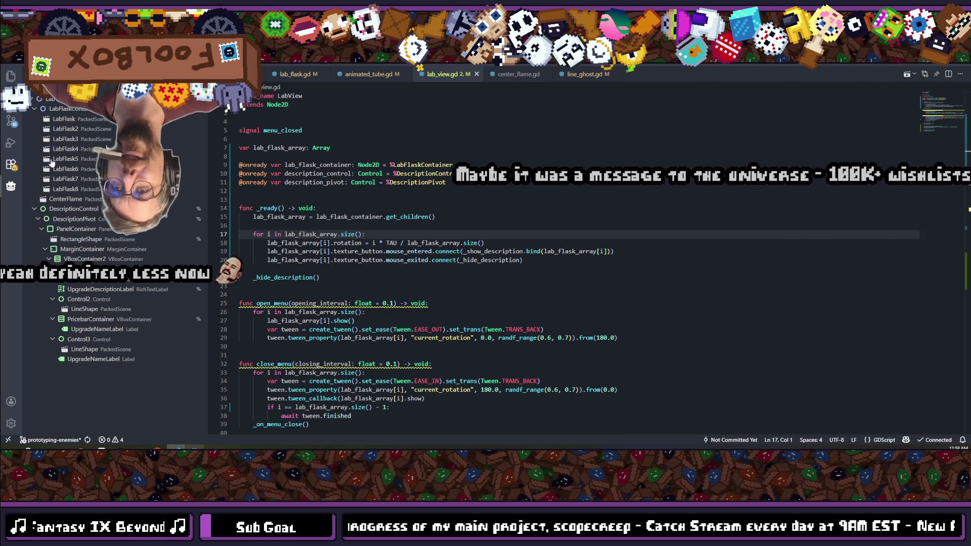
pyautogui.press('Up')
pyautogui.press('Up')
pyautogui.press('Up')
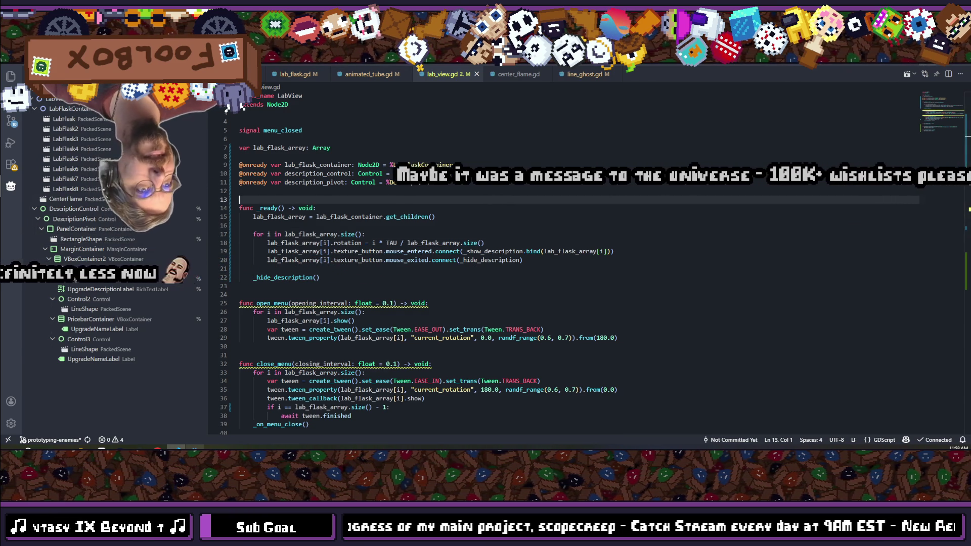
pyautogui.hotkey('alt', 'Tab')
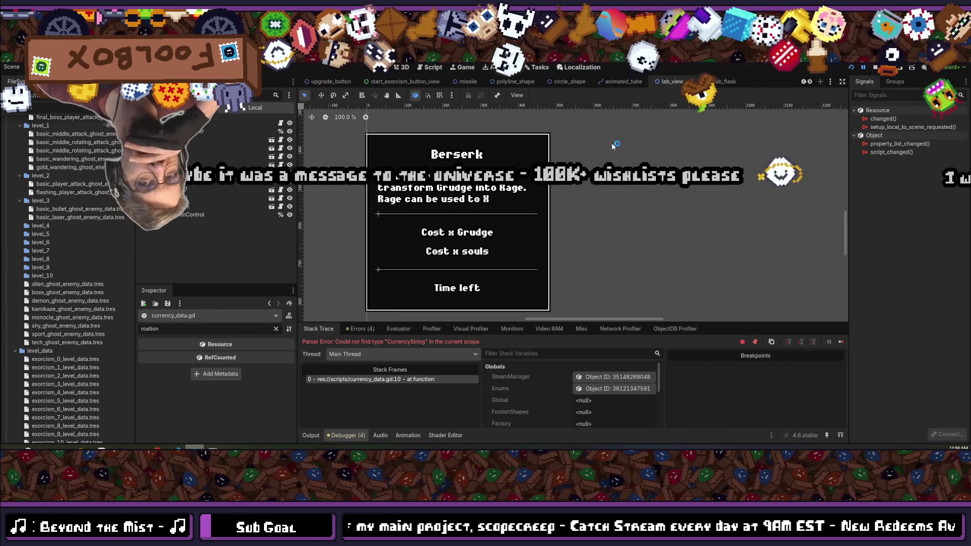
# Stop the running game, then briefly open and close the lab_view.gd script.
pyautogui.click(875, 67)
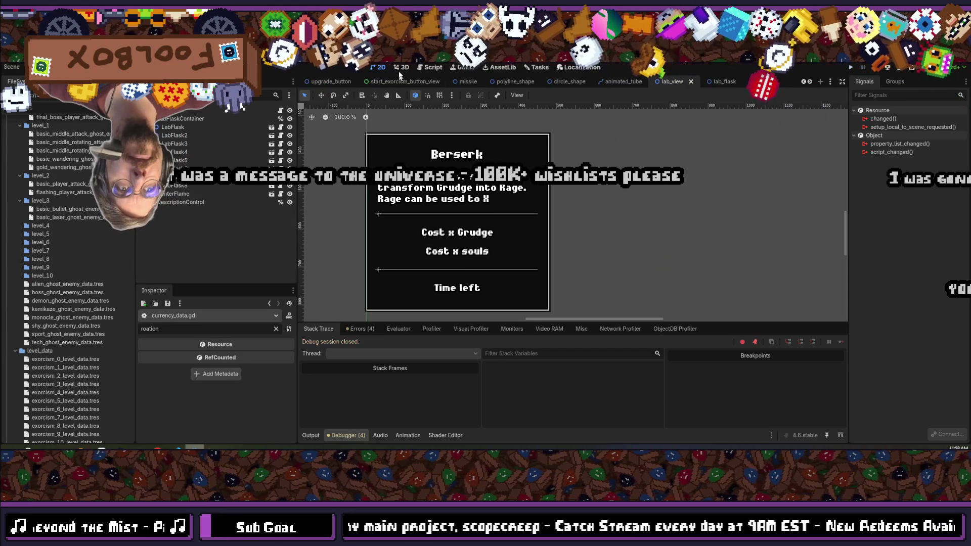
pyautogui.click(431, 67)
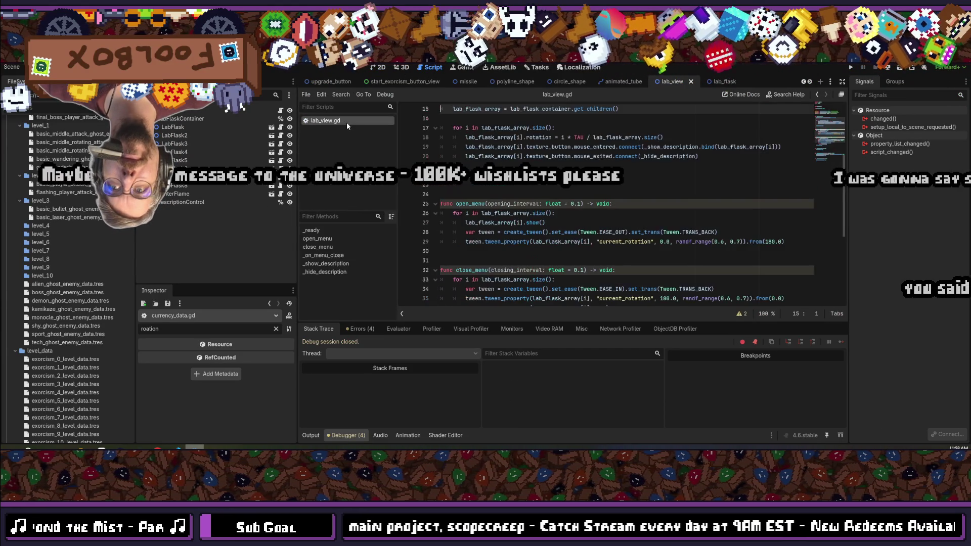
pyautogui.middleClick(347, 122)
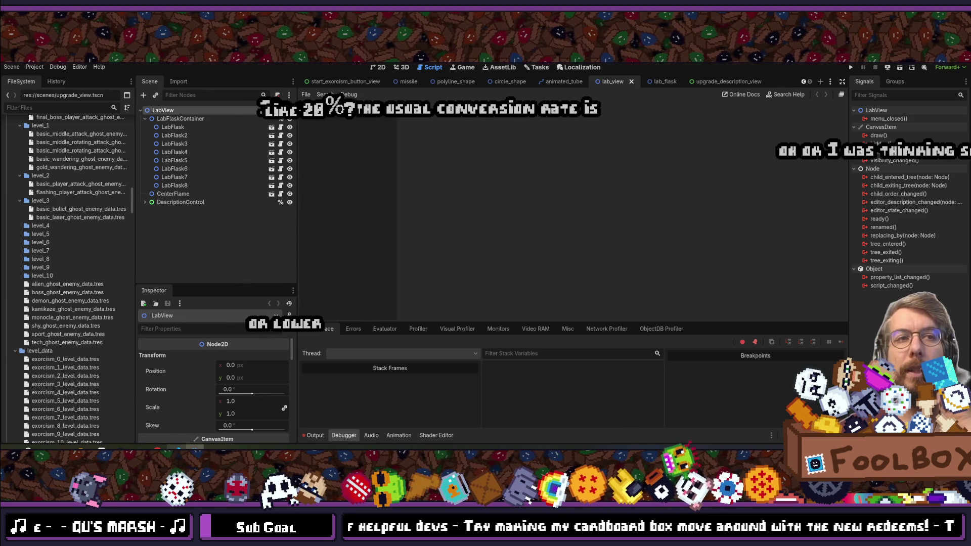
# Open the SteamDB site in a new browser tab.
pyautogui.hotkey('alt', 'Tab')
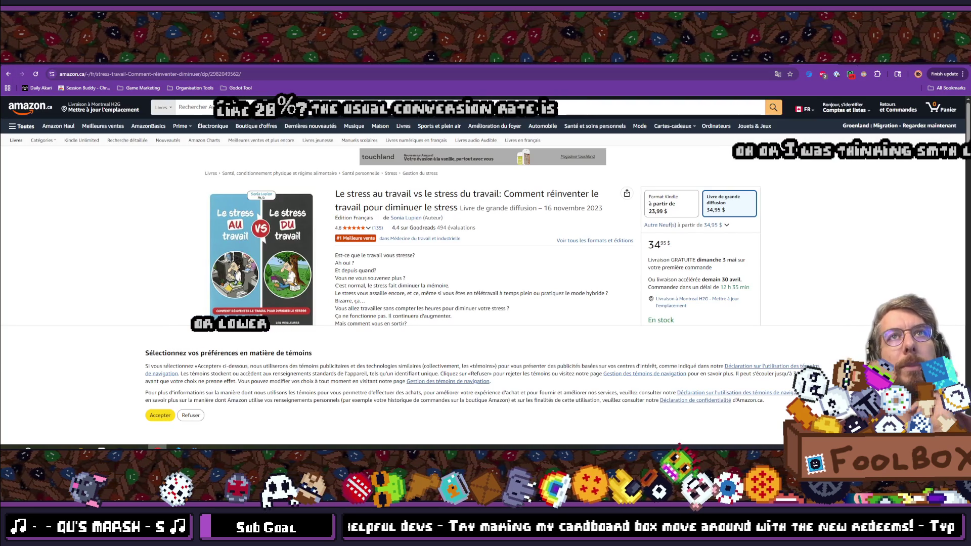
pyautogui.hotkey('ctrl', 't')
pyautogui.write('tap')
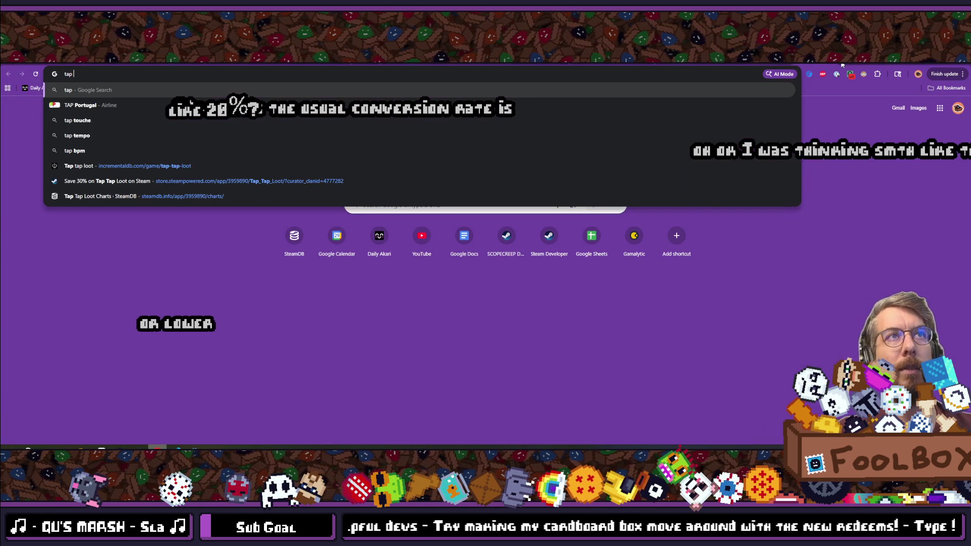
pyautogui.press('BackSpace')
pyautogui.press('BackSpace')
pyautogui.press('BackSpace')
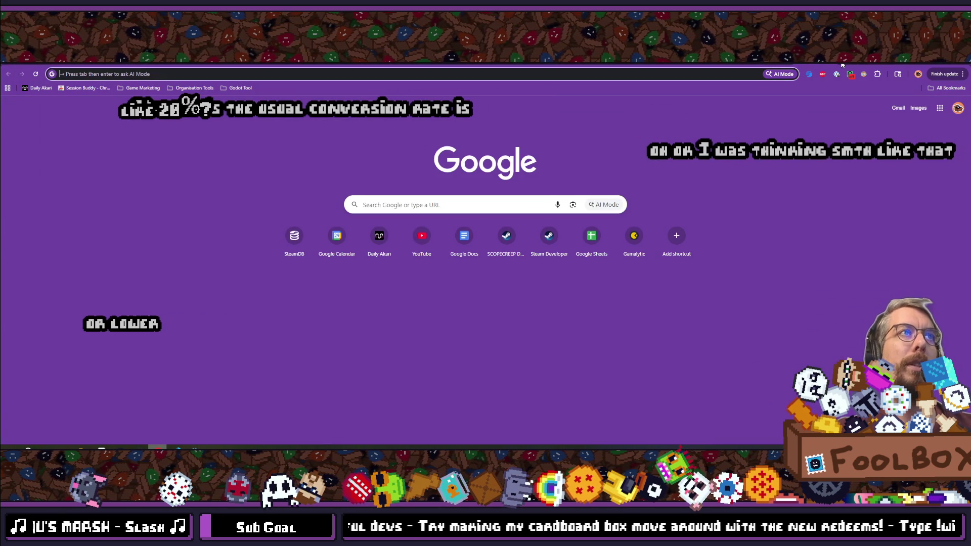
pyautogui.write('steam')
pyautogui.press('Return')
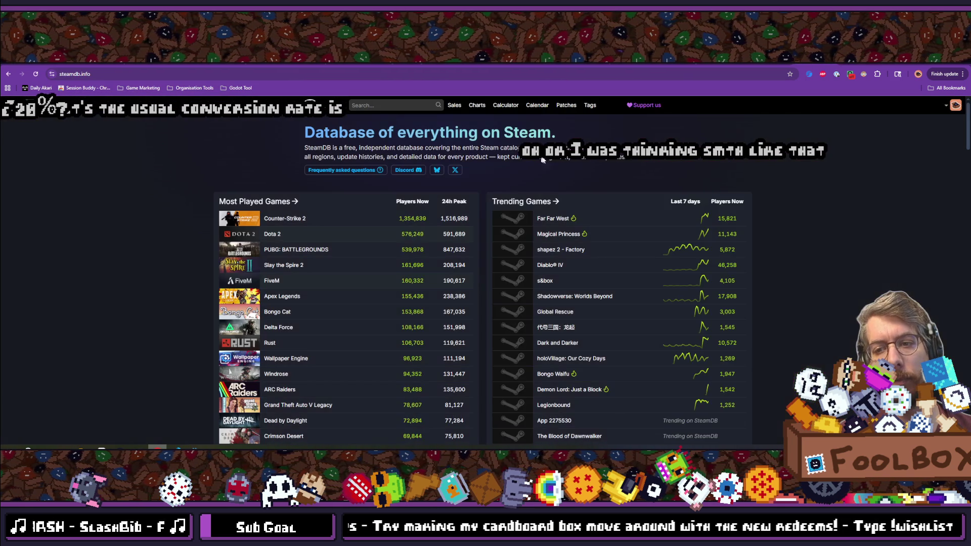
# Search SteamDB for Tap Tap Loot and show its player chart over one month.
pyautogui.click(373, 103)
pyautogui.write('tap')
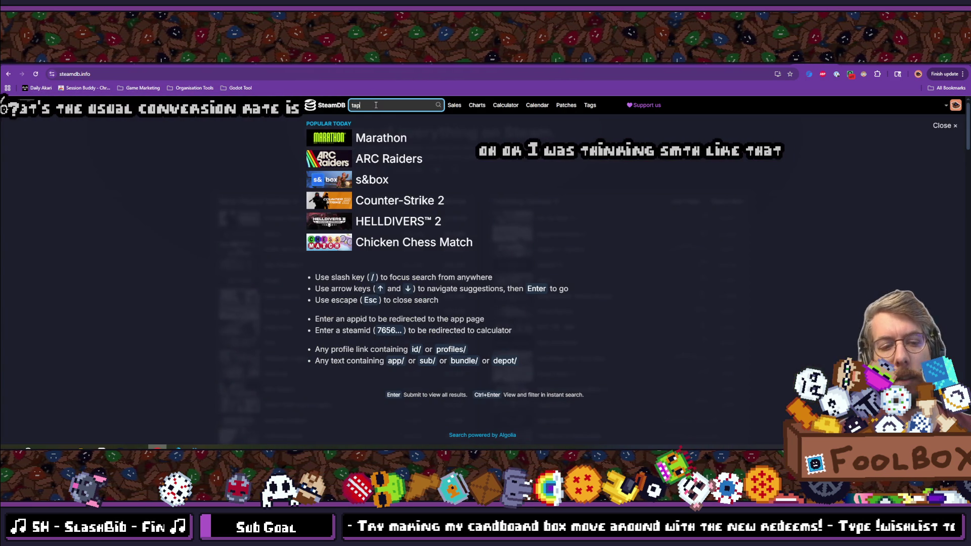
pyautogui.write(' tap')
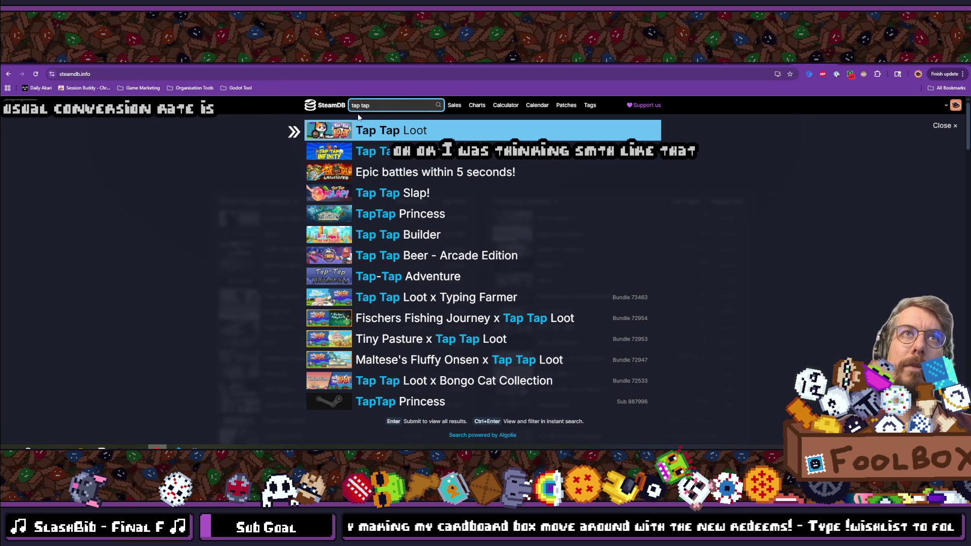
pyautogui.click(389, 132)
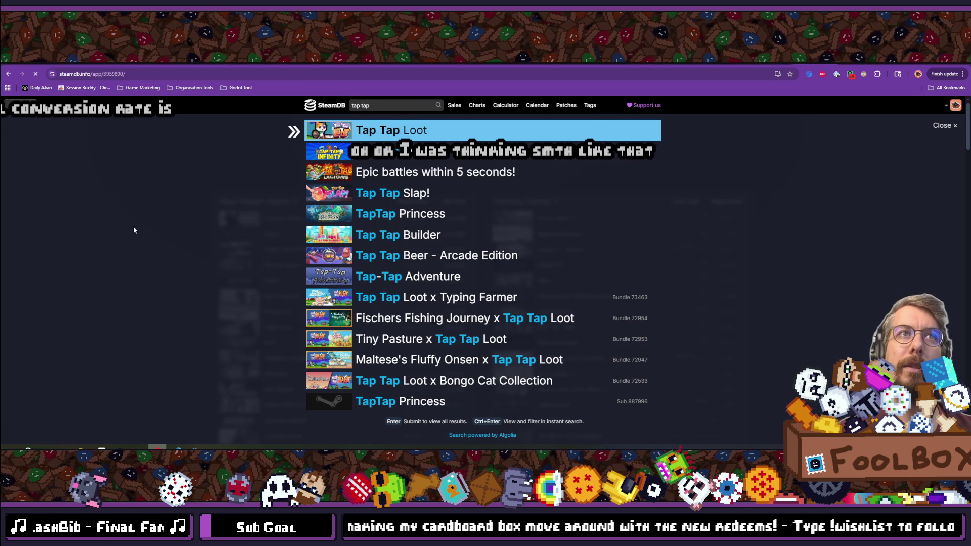
pyautogui.scroll(-3, 271, 257)
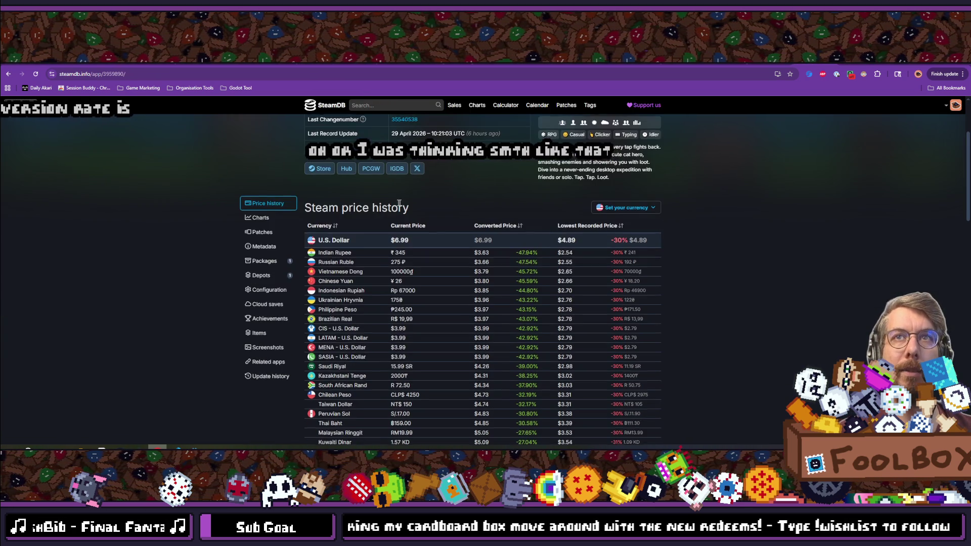
pyautogui.click(271, 257)
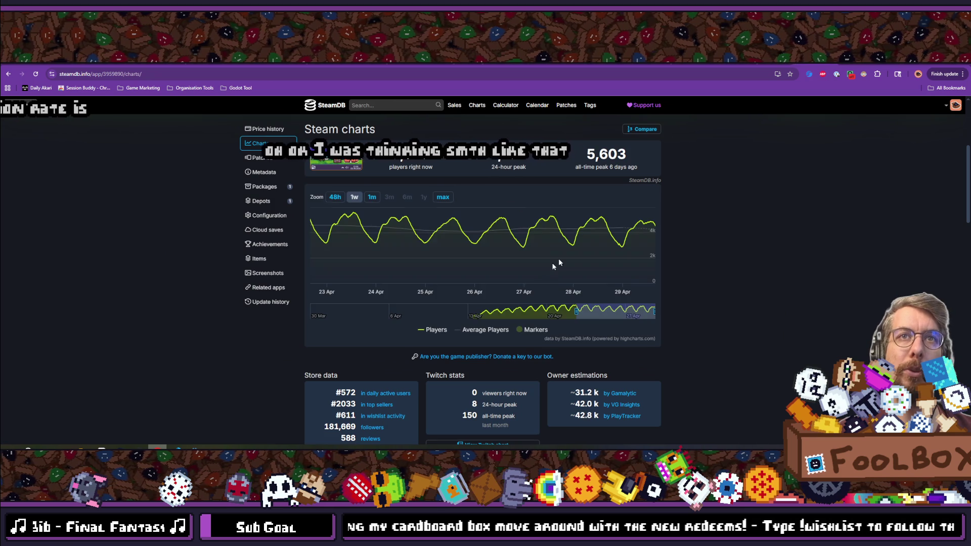
pyautogui.click(372, 198)
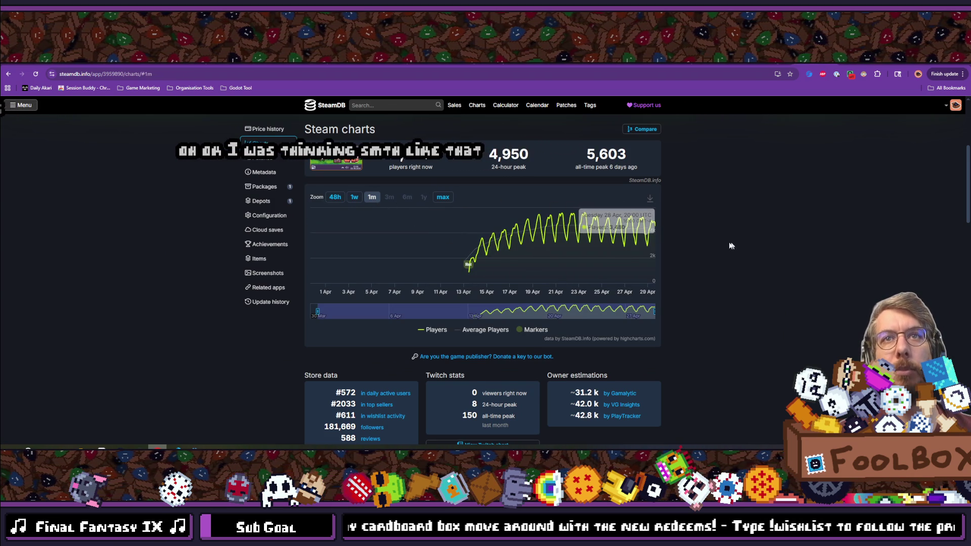
# Review Tap Tap Loot's chart, stats and rating, then return to the Godot editor.
pyautogui.scroll(-1, 643, 239)
pyautogui.scroll(-1, 644, 238)
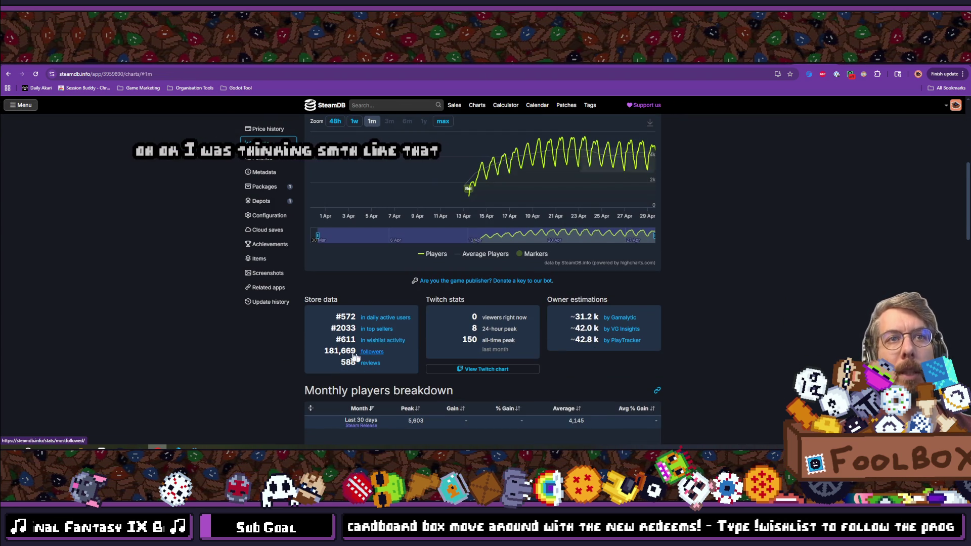
pyautogui.scroll(5, 416, 232)
pyautogui.scroll(-8, 416, 231)
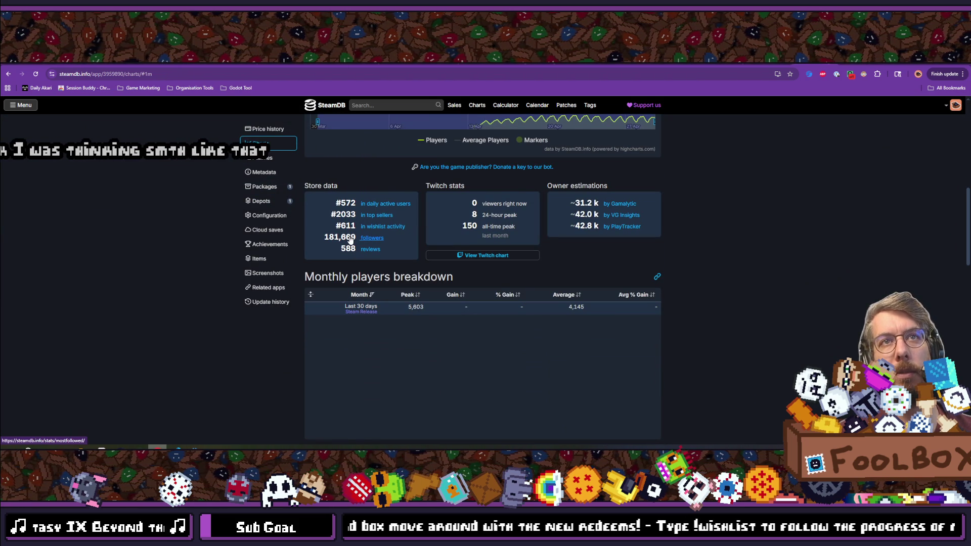
pyautogui.scroll(6, 350, 240)
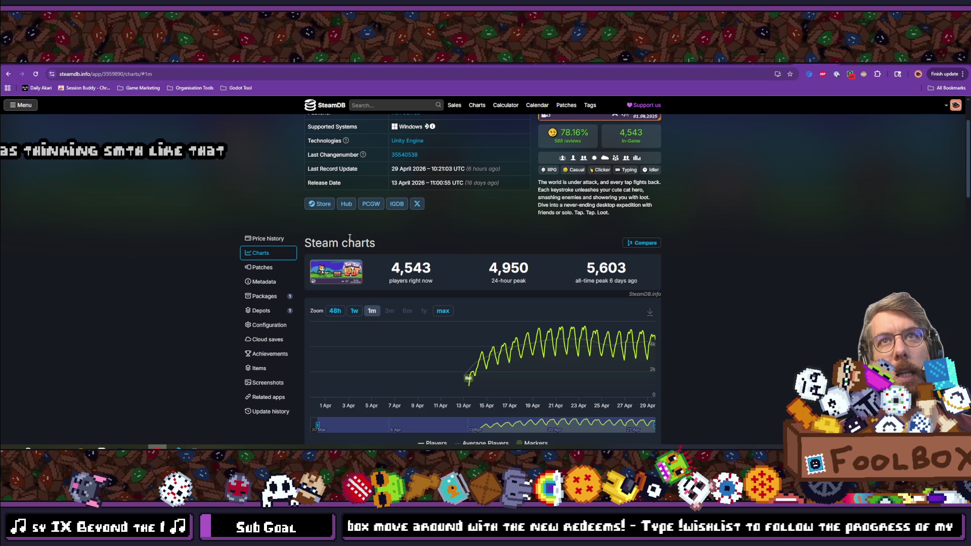
pyautogui.moveTo(584, 141)
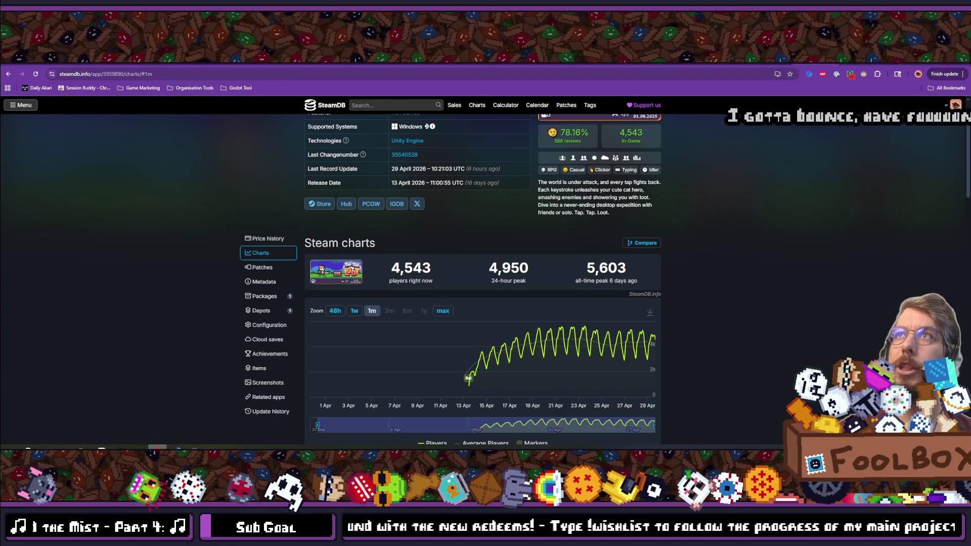
pyautogui.hotkey('ctrl', 'Tab')
pyautogui.hotkey('alt', 'Tab')
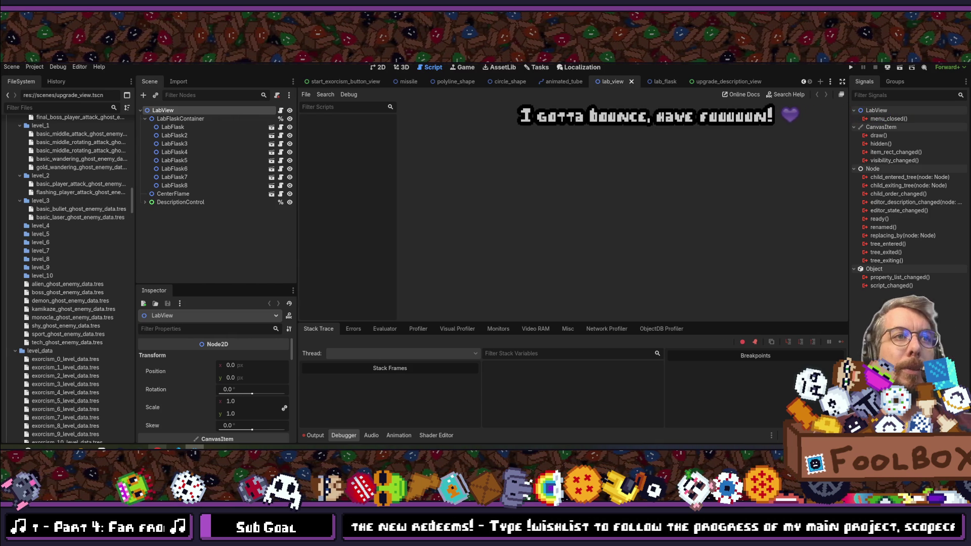
# Save, run Scope Creep, continue the existing save, view the Laboratory screen, then stop the game.
pyautogui.hotkey('ctrl', 's')
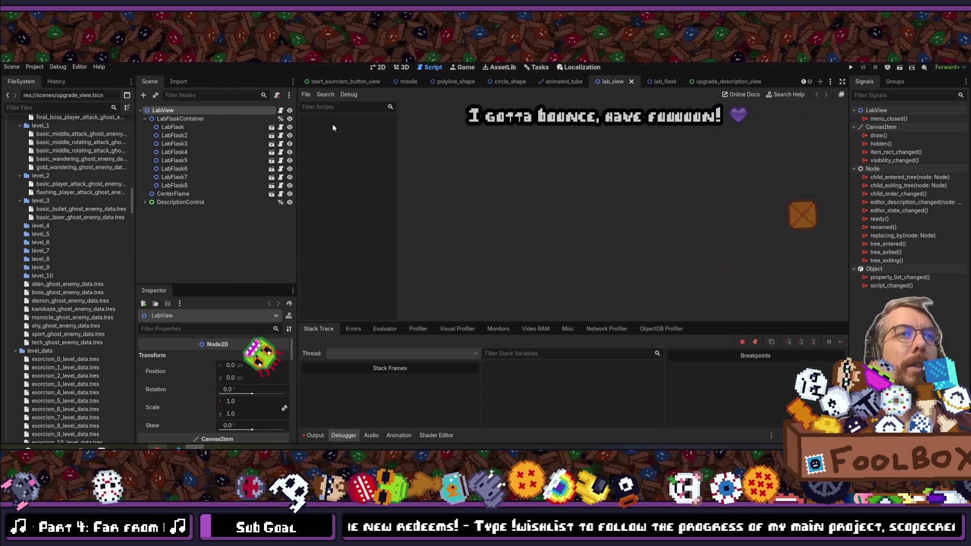
pyautogui.click(854, 66)
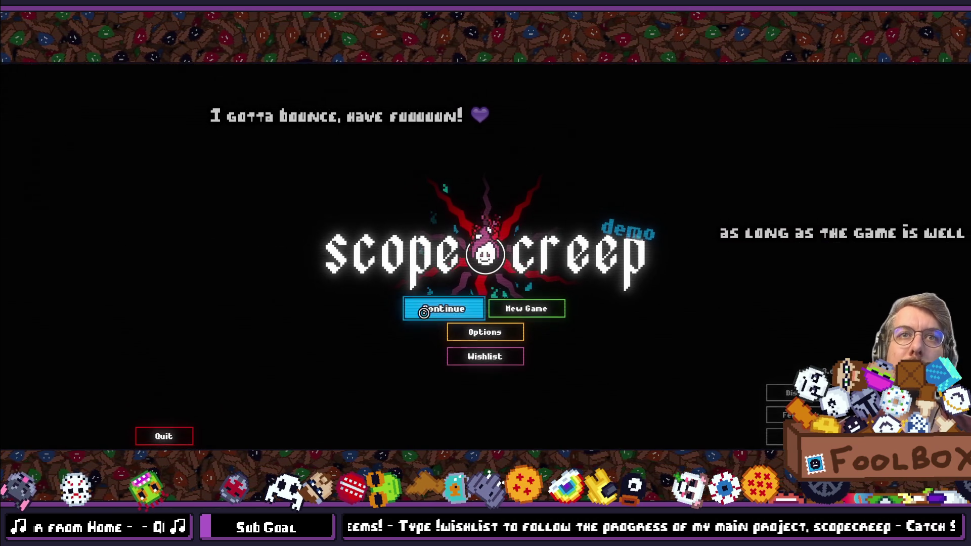
pyautogui.click(444, 308)
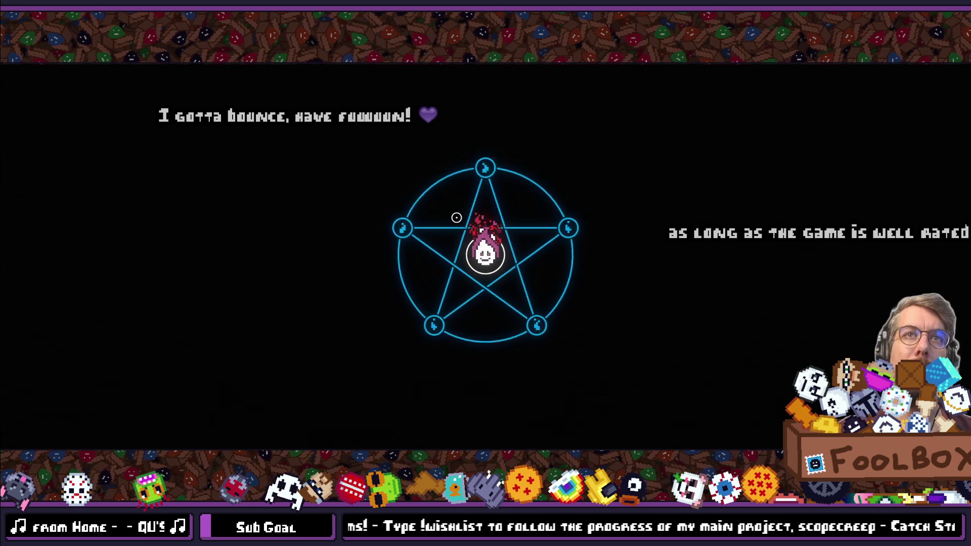
pyautogui.click(606, 74)
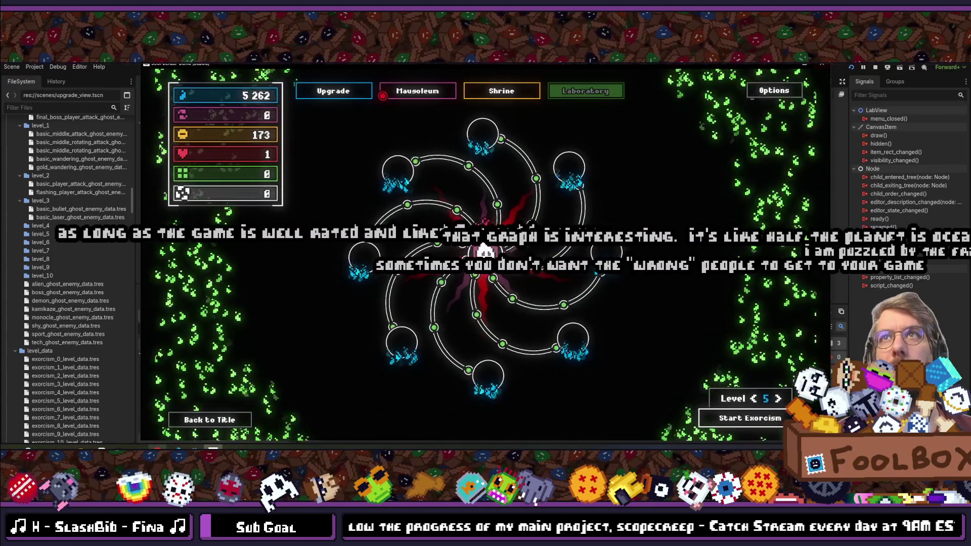
pyautogui.press('F8')
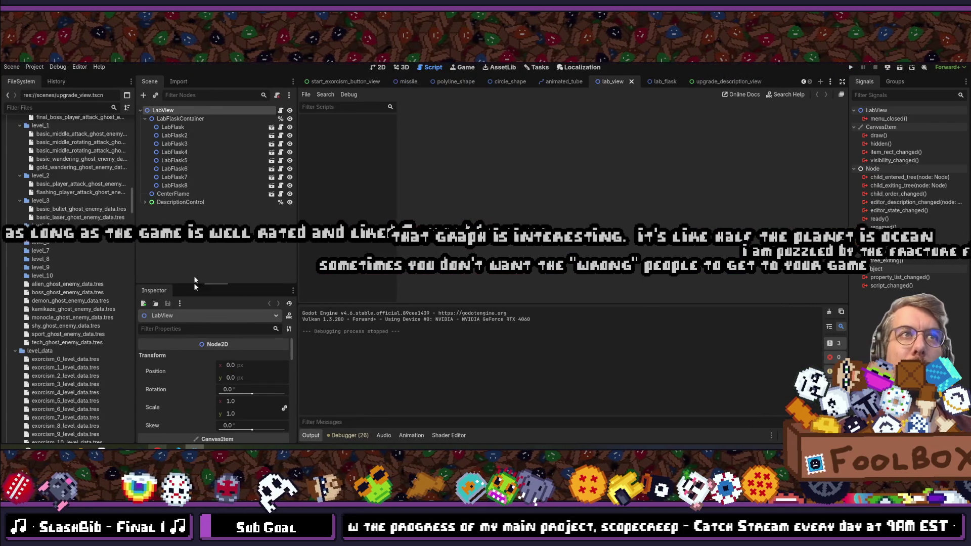
# Delete the LabFlask7 and LabFlask8 nodes from lab_view and save the scene.
pyautogui.click(179, 185)
pyautogui.keyDown('shift'); pyautogui.click(183, 177); pyautogui.keyUp('shift')
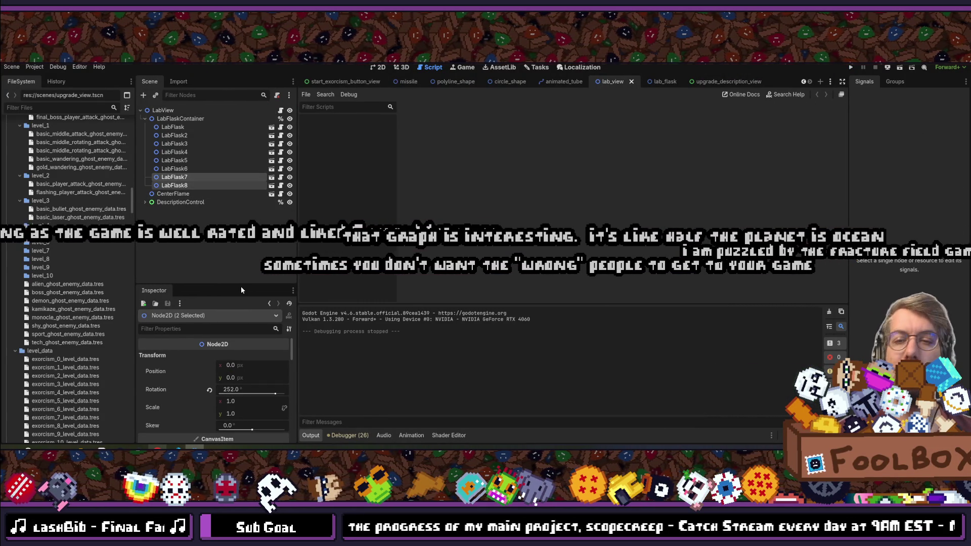
pyautogui.press('Delete')
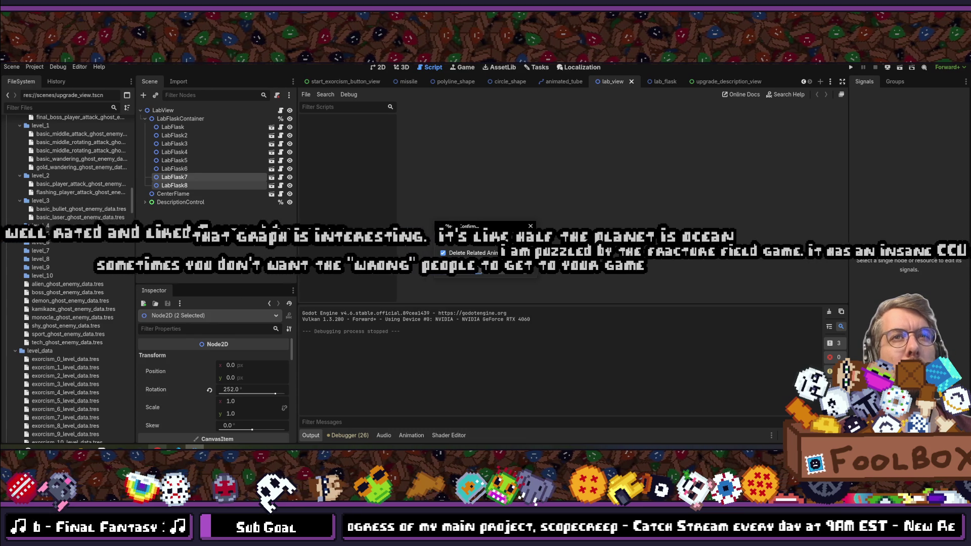
pyautogui.press('Return')
pyautogui.hotkey('ctrl', 's')
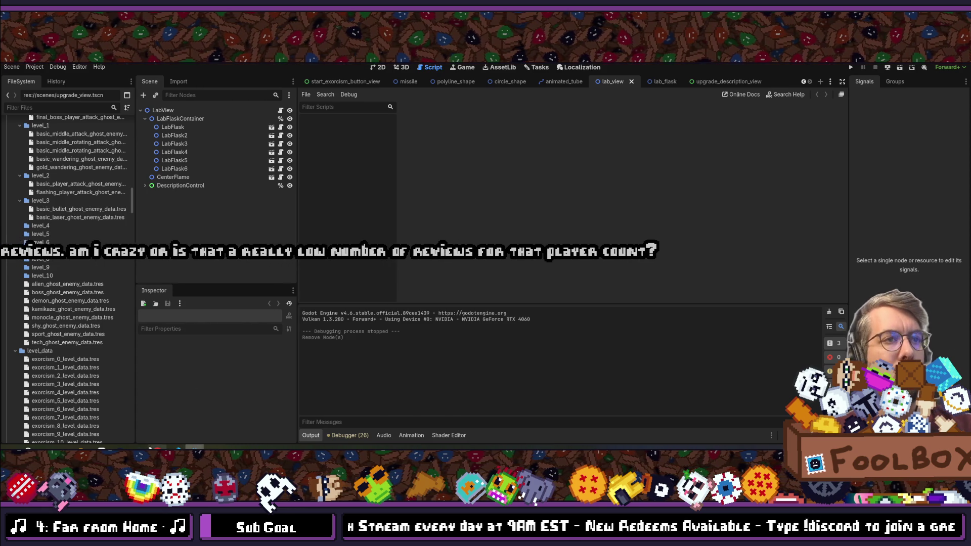
pyautogui.hotkey('alt', 'Tab')
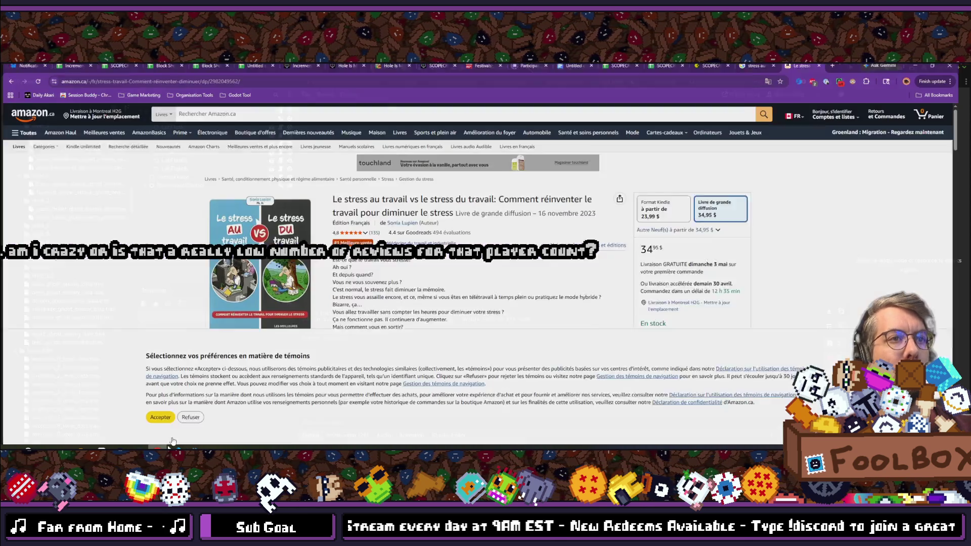
# Open steamdb.info in a new tab and find Fracture Field's app page.
pyautogui.hotkey('ctrl', 't')
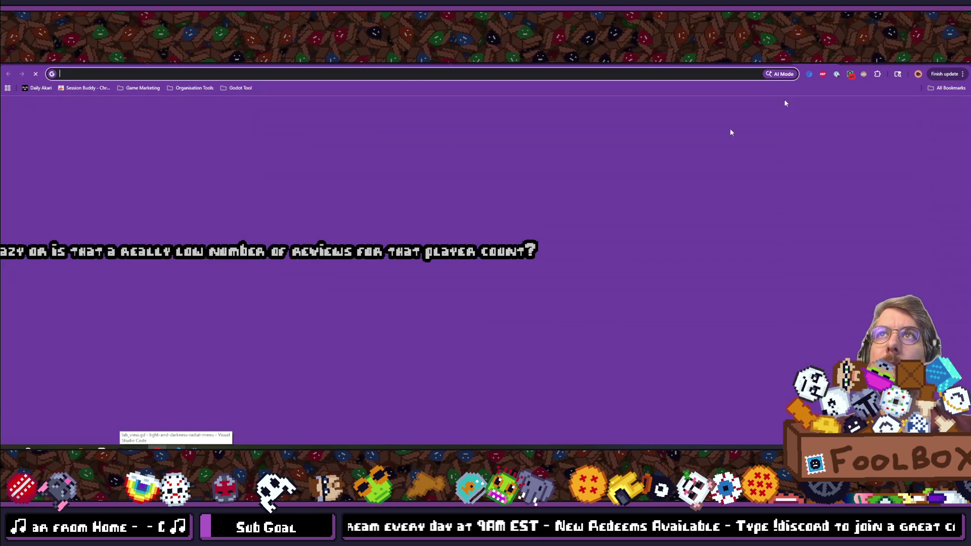
pyautogui.write('steamdb.info')
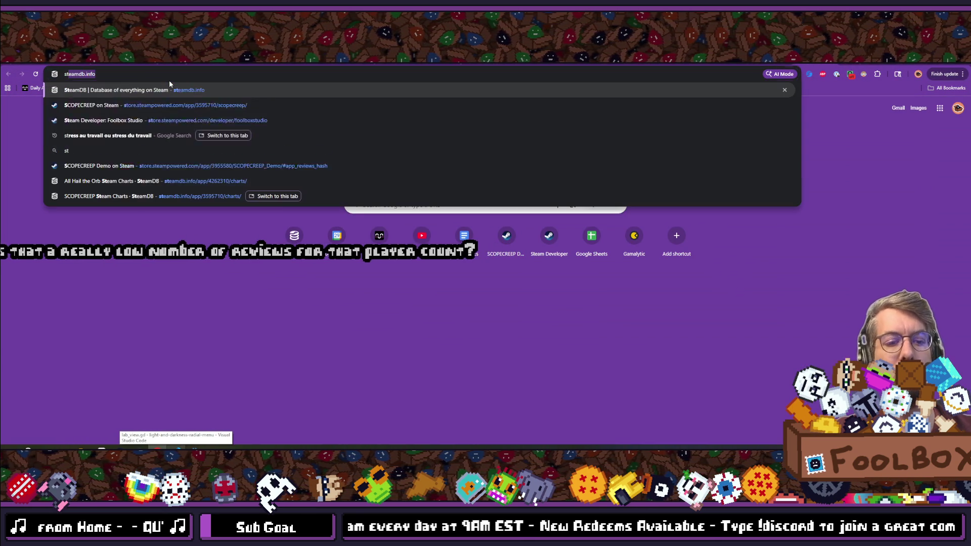
pyautogui.press('Return')
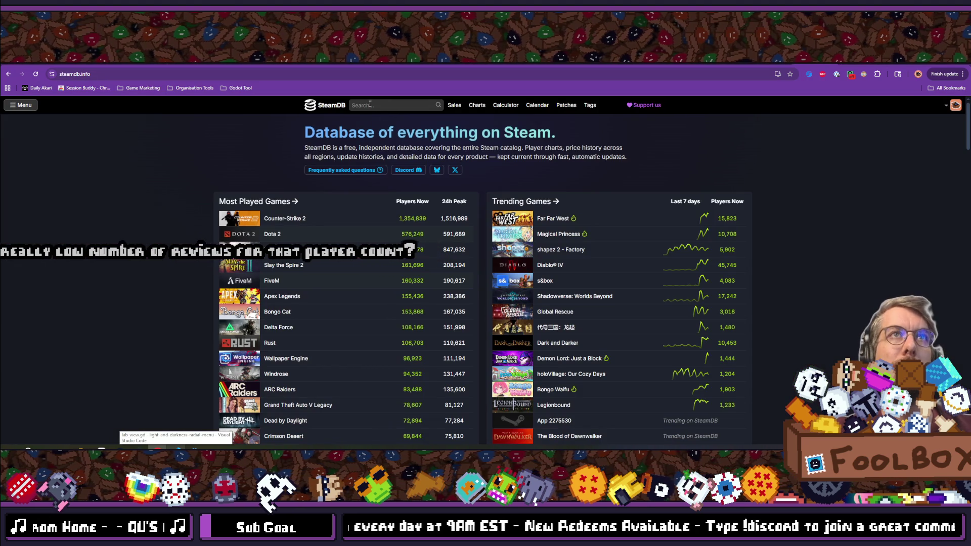
pyautogui.click(369, 104)
pyautogui.write('fractured')
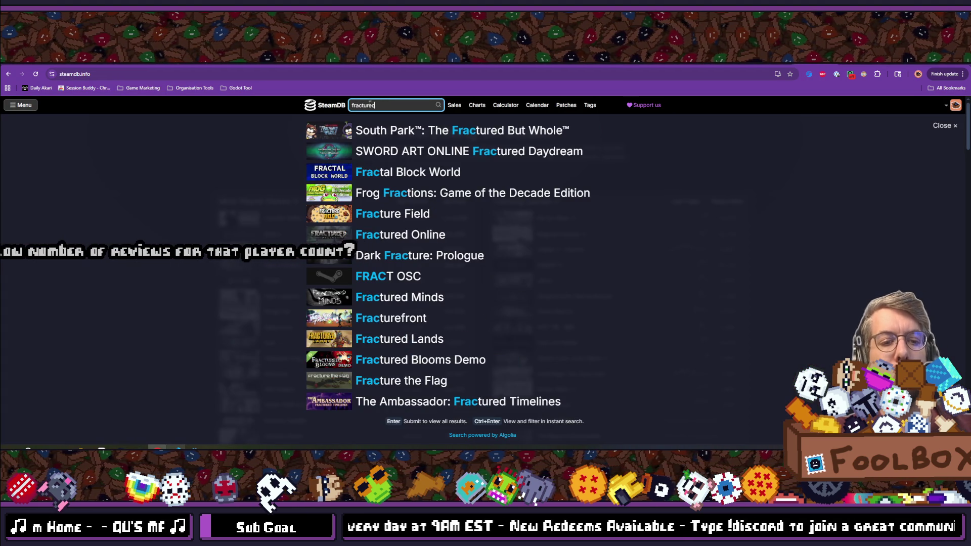
pyautogui.write(' field')
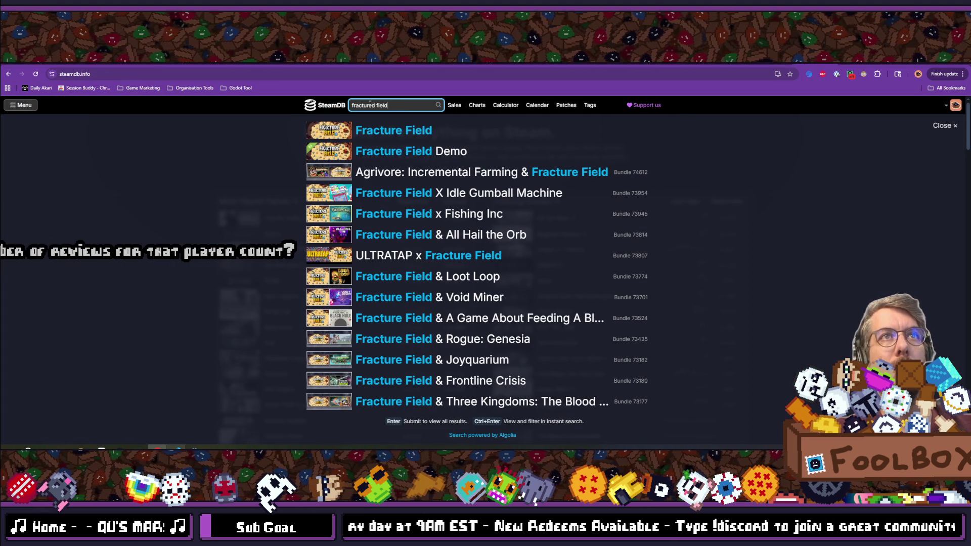
pyautogui.click(389, 133)
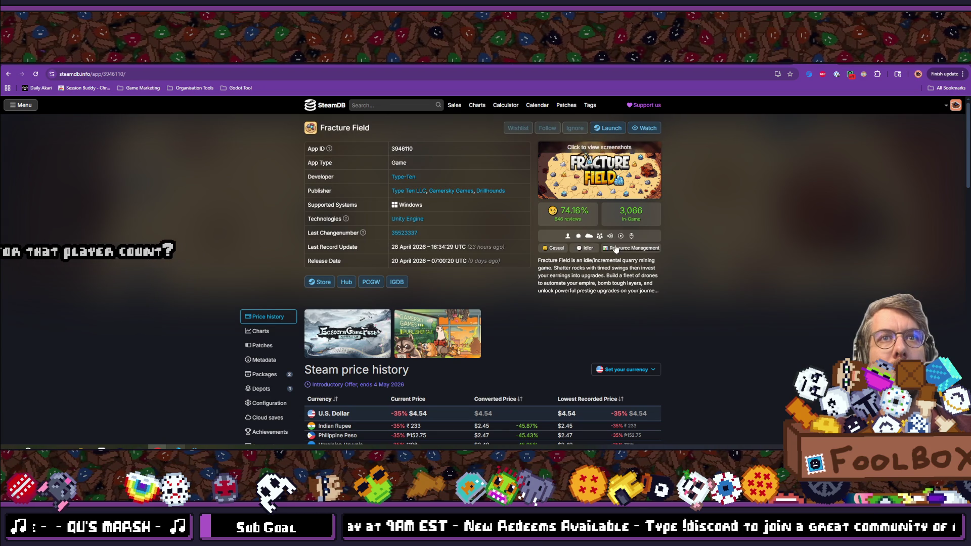
# Show Fracture Field's one-month player chart and check its review rating.
pyautogui.scroll(-3, 356, 210)
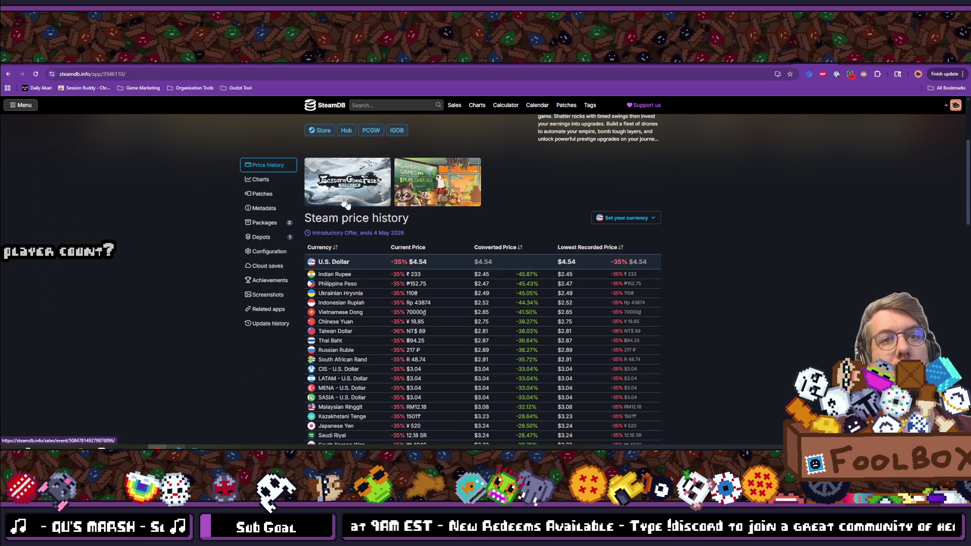
pyautogui.click(268, 180)
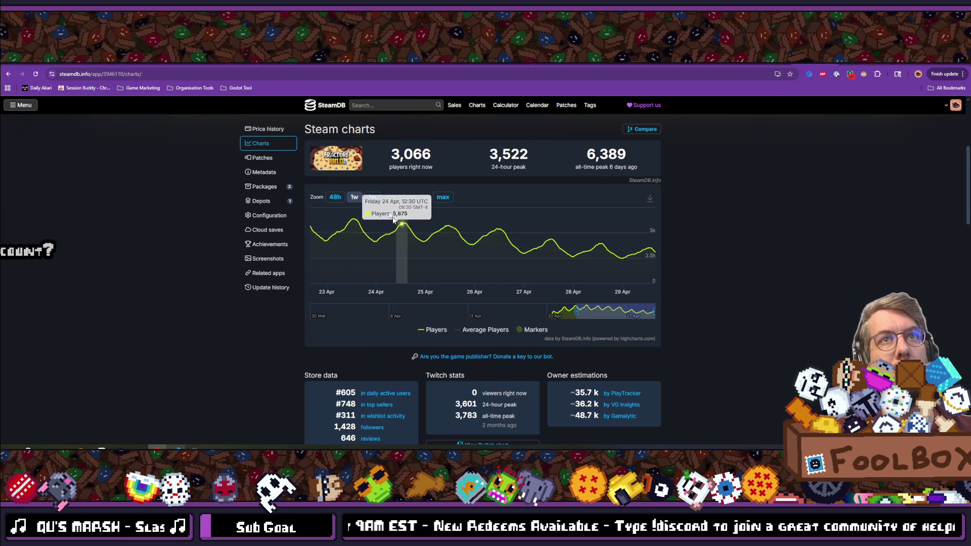
pyautogui.click(372, 197)
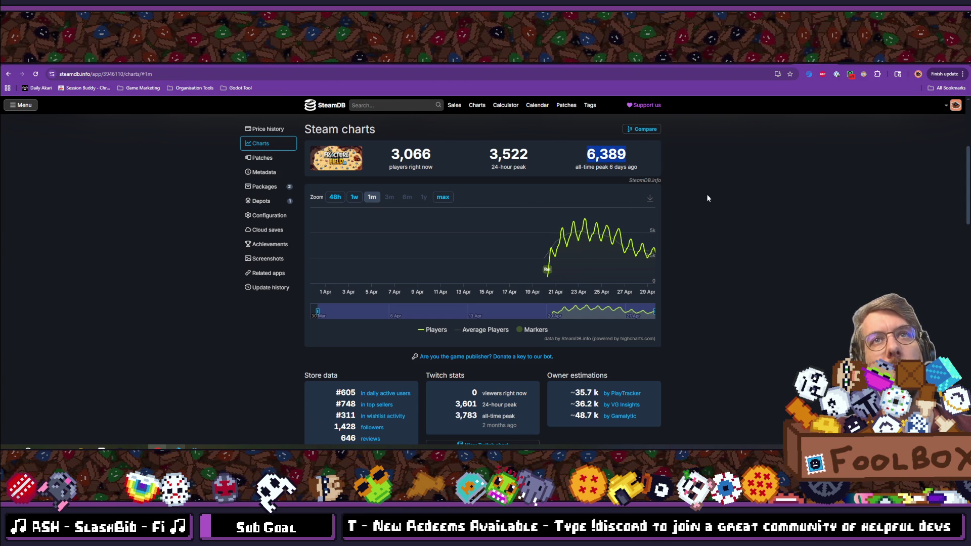
pyautogui.scroll(3, 703, 195)
pyautogui.moveTo(569, 211)
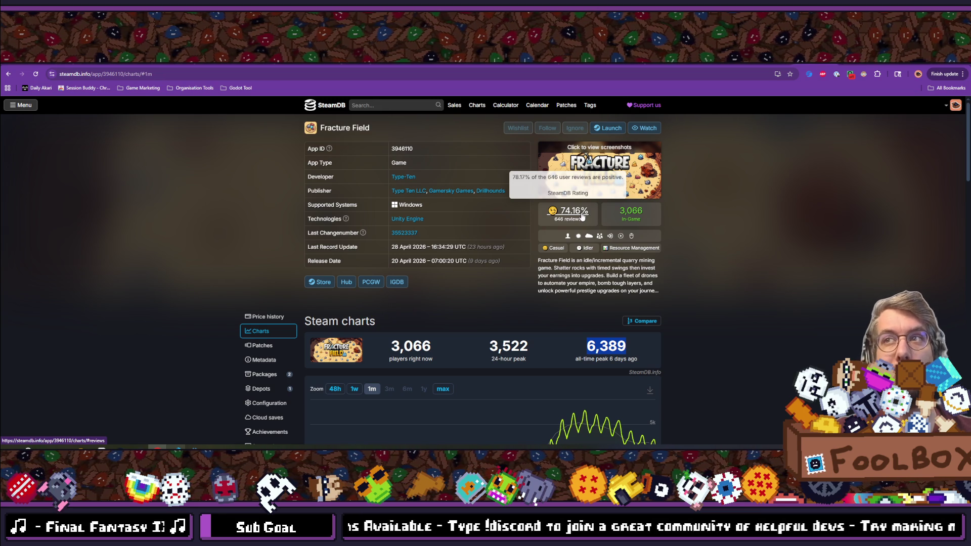
pyautogui.click(413, 108)
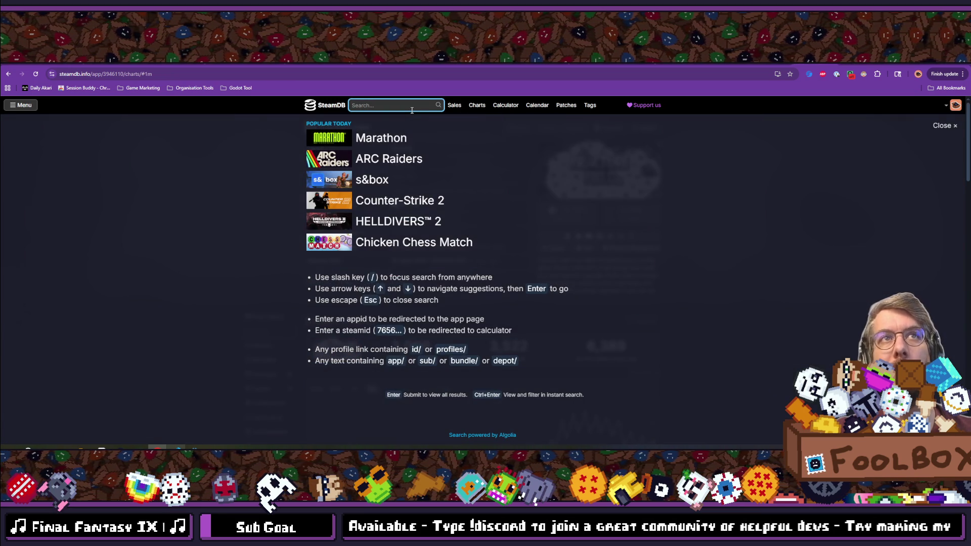
# Open A Game About Feeding A Black Hole and view its all-time player chart.
pyautogui.write('black hol')
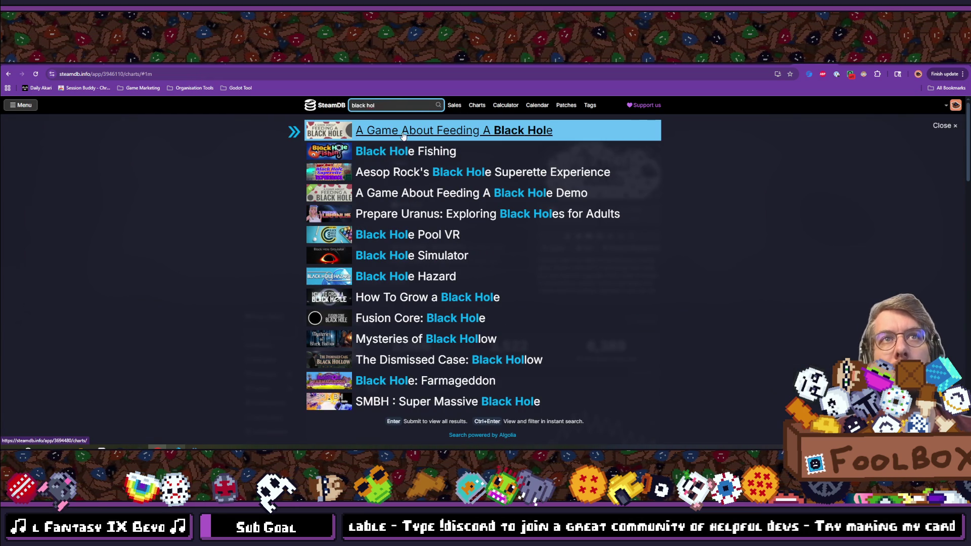
pyautogui.click(407, 131)
pyautogui.scroll(-2, 288, 223)
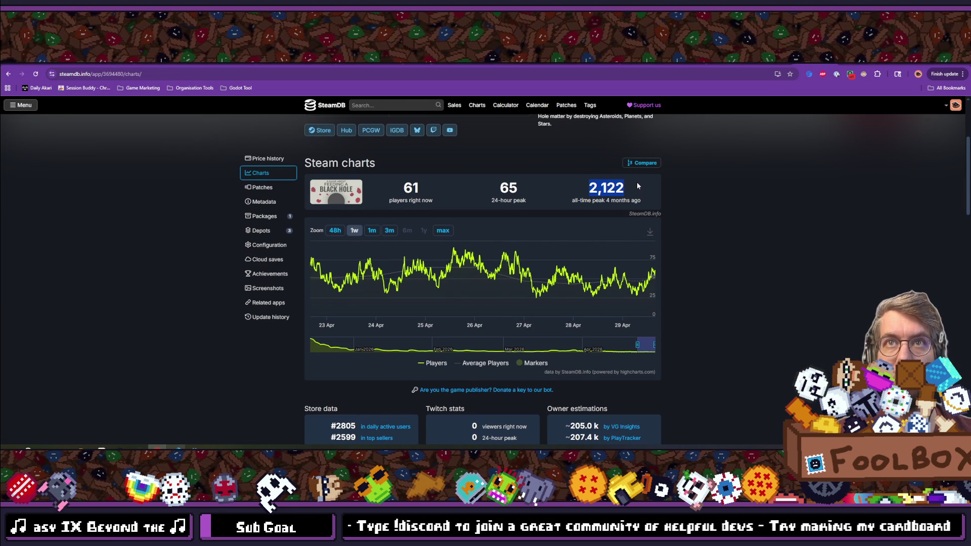
pyautogui.click(443, 231)
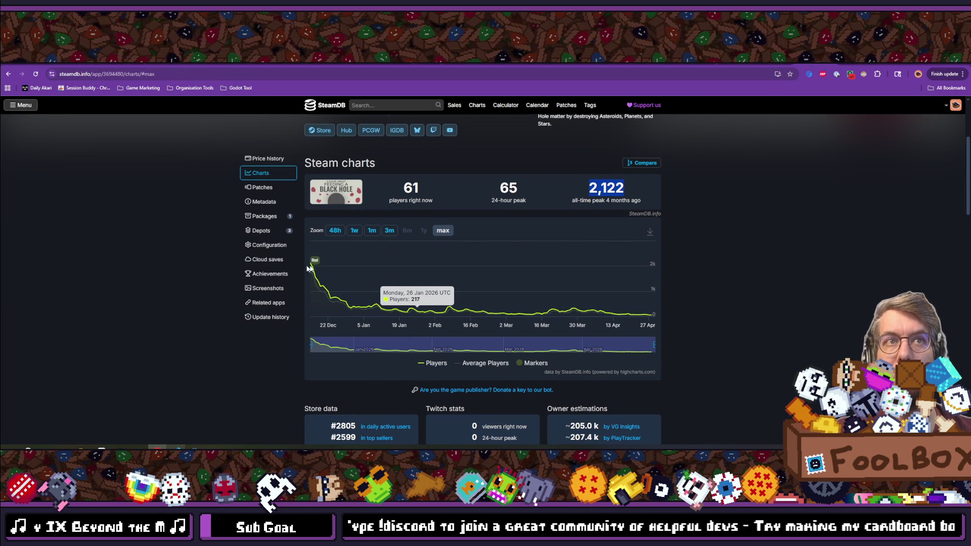
pyautogui.scroll(3, 312, 268)
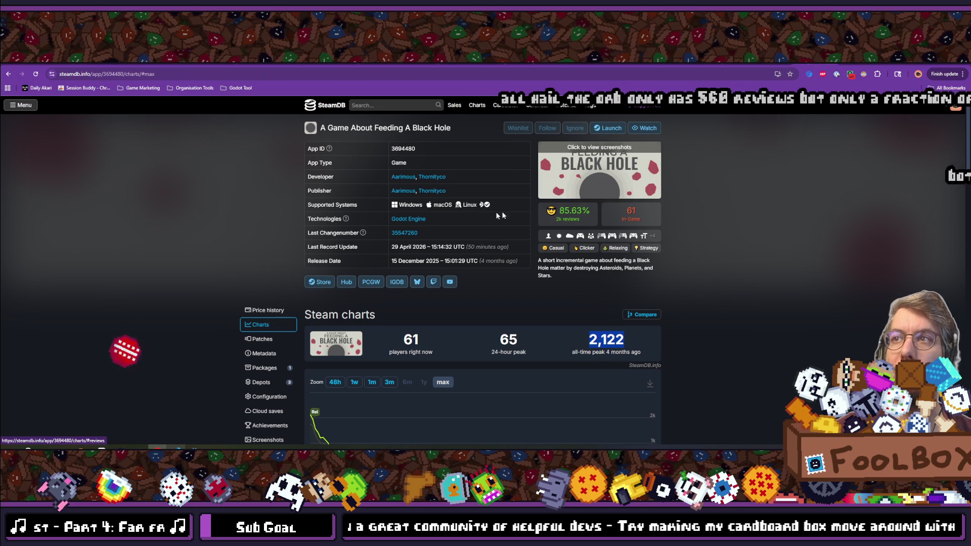
pyautogui.click(374, 106)
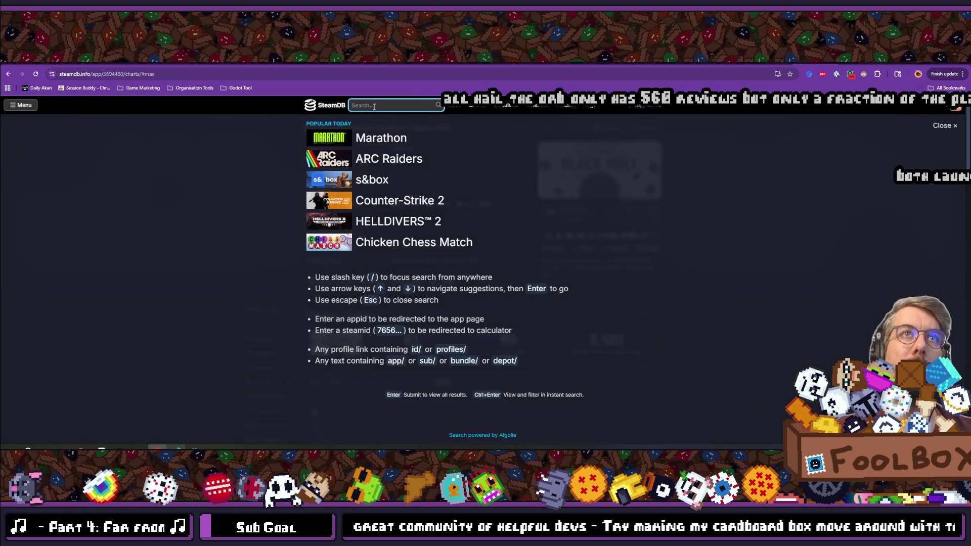
# Find All Hail the Orb and show its player chart over the full history.
pyautogui.write('all ha')
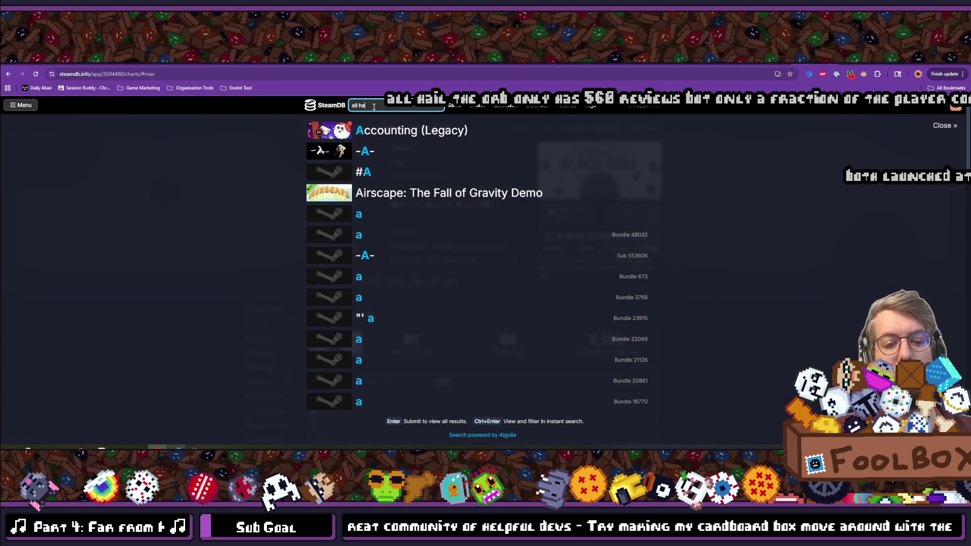
pyautogui.write('il the orb')
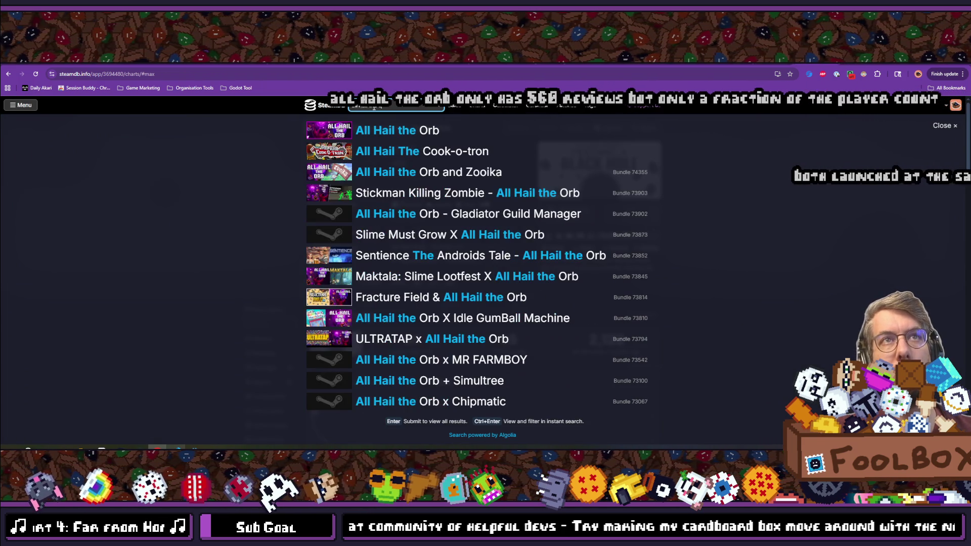
pyautogui.click(372, 143)
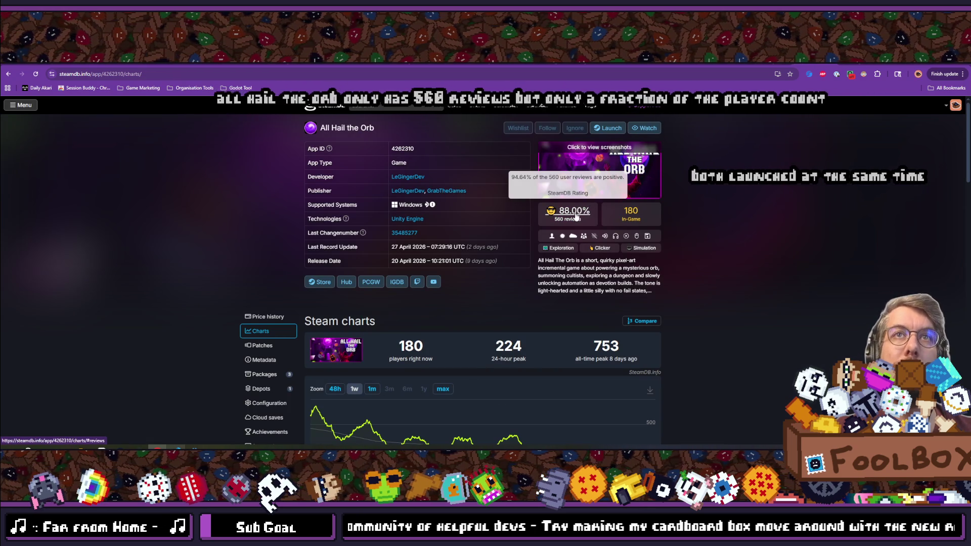
pyautogui.click(443, 389)
# Reopen Fracture Field's SteamDB charts page and go to its Steam store page.
pyautogui.click(394, 105)
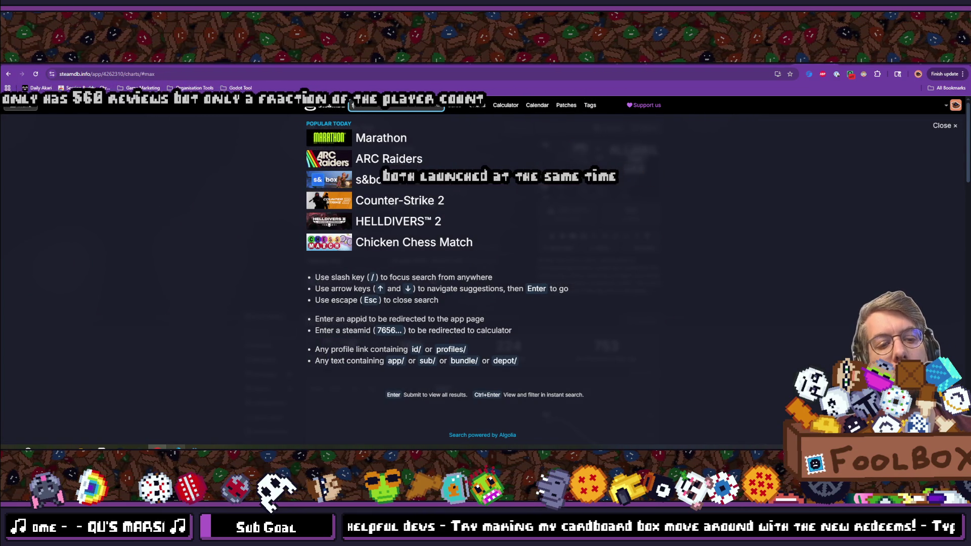
pyautogui.write('fractured')
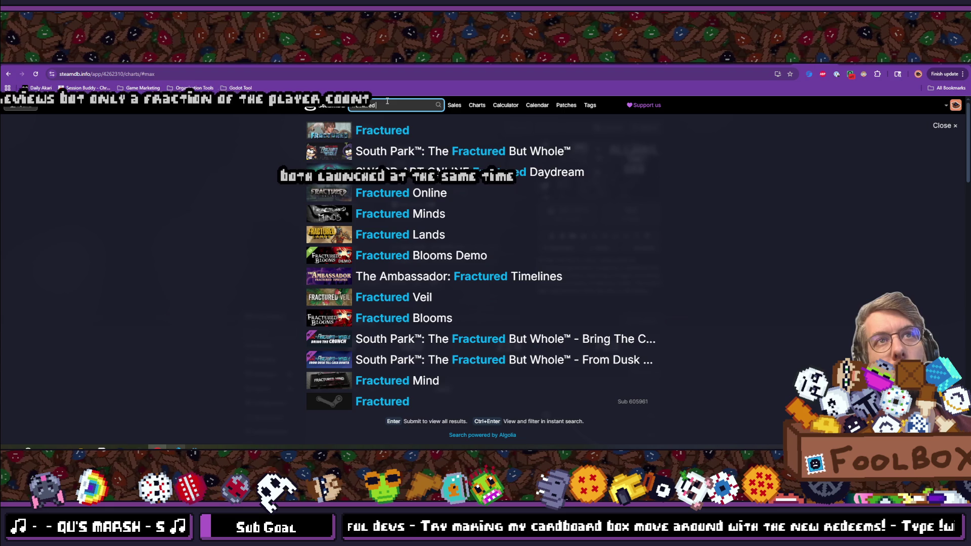
pyautogui.write(' field')
pyautogui.click(387, 131)
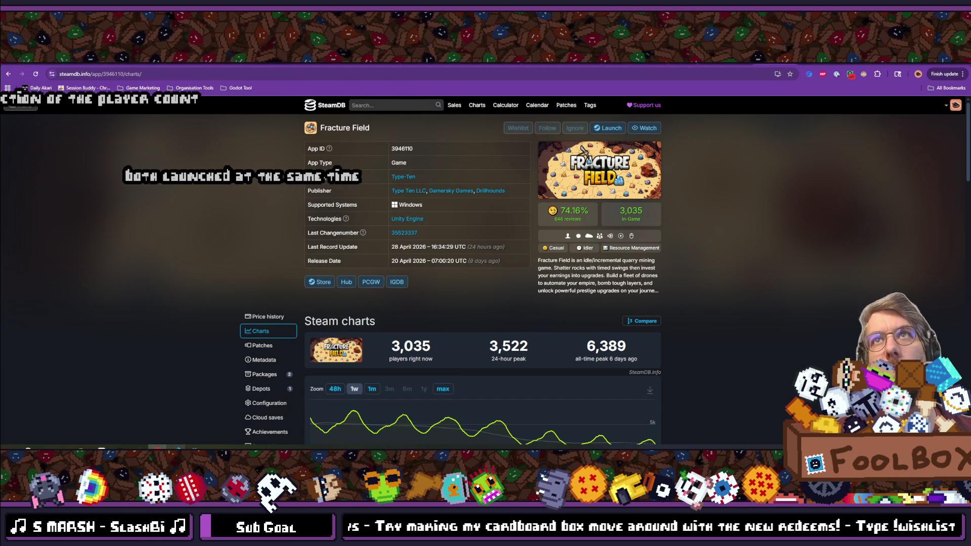
pyautogui.click(320, 282)
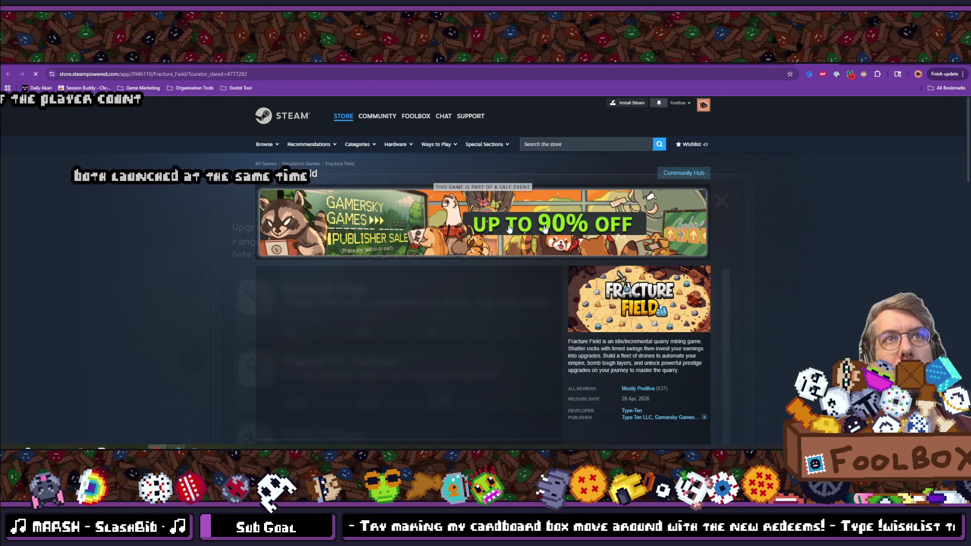
# Read through Fracture Field's Steam customer reviews, then go back to All Hail the Orb's charts.
pyautogui.scroll(-2, 321, 202)
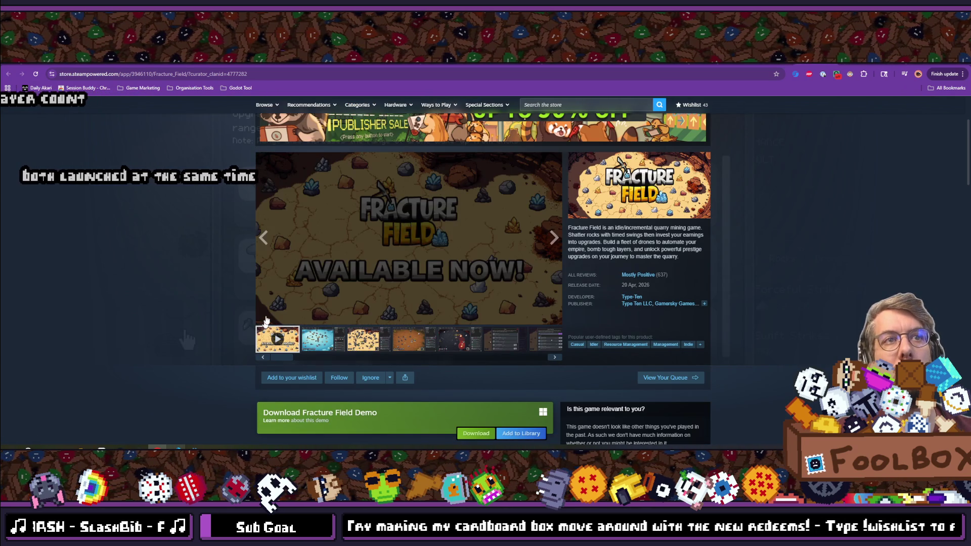
pyautogui.scroll(-4, 160, 243)
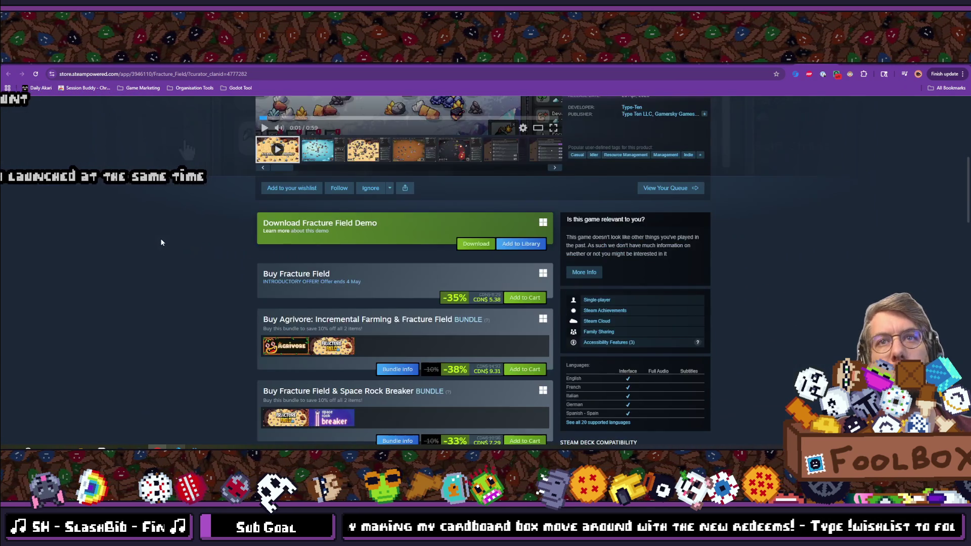
pyautogui.scroll(-4, 167, 251)
pyautogui.scroll(-10, 173, 258)
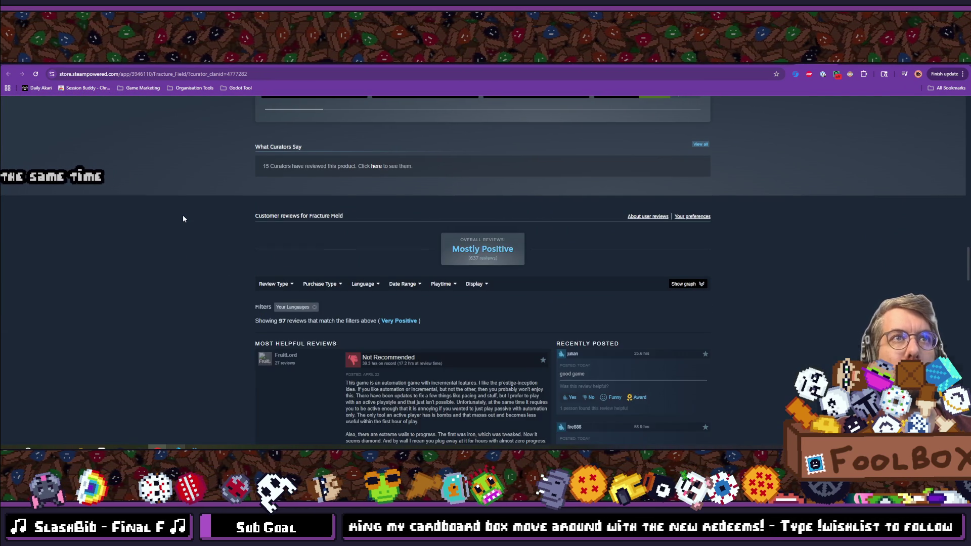
pyautogui.scroll(-4, 185, 225)
pyautogui.scroll(-2, 395, 228)
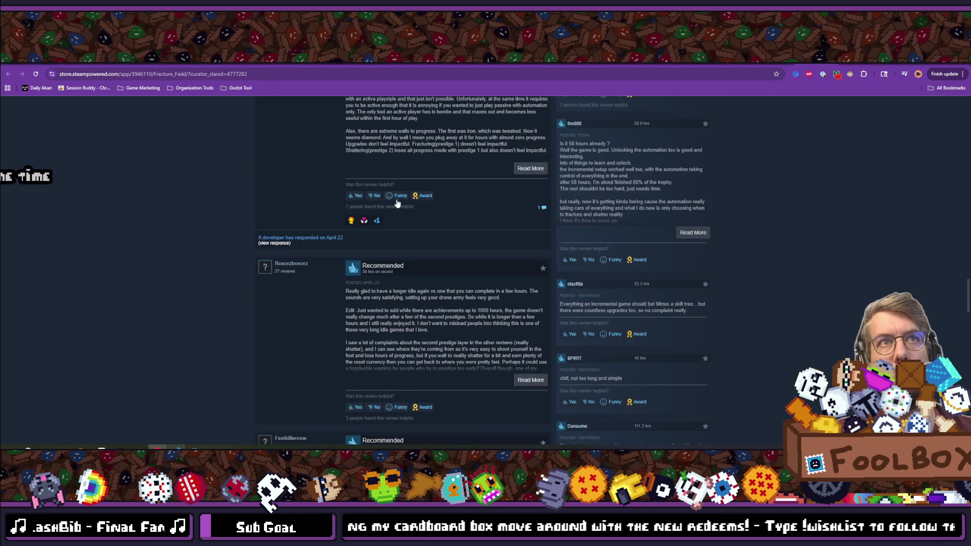
pyautogui.scroll(2, 392, 218)
pyautogui.scroll(-1, 385, 206)
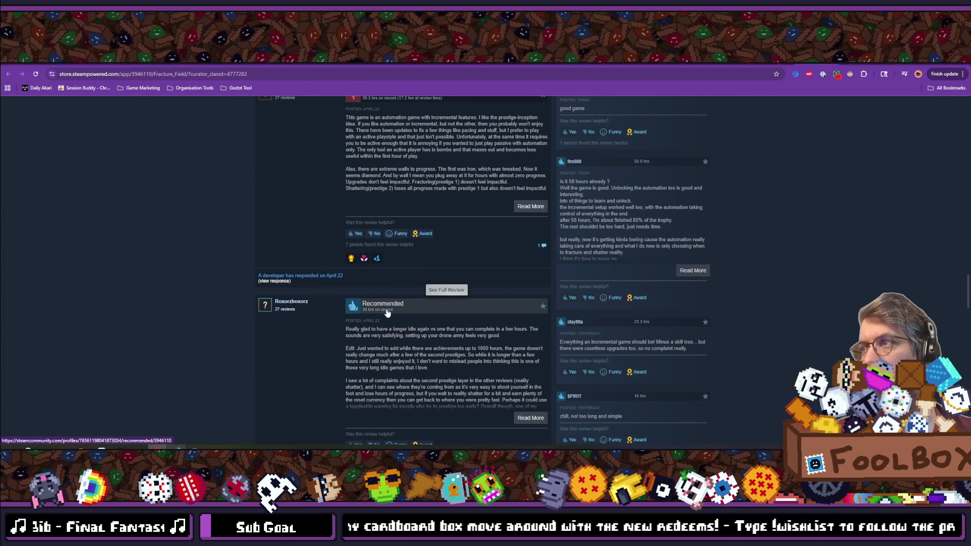
pyautogui.scroll(-5, 386, 310)
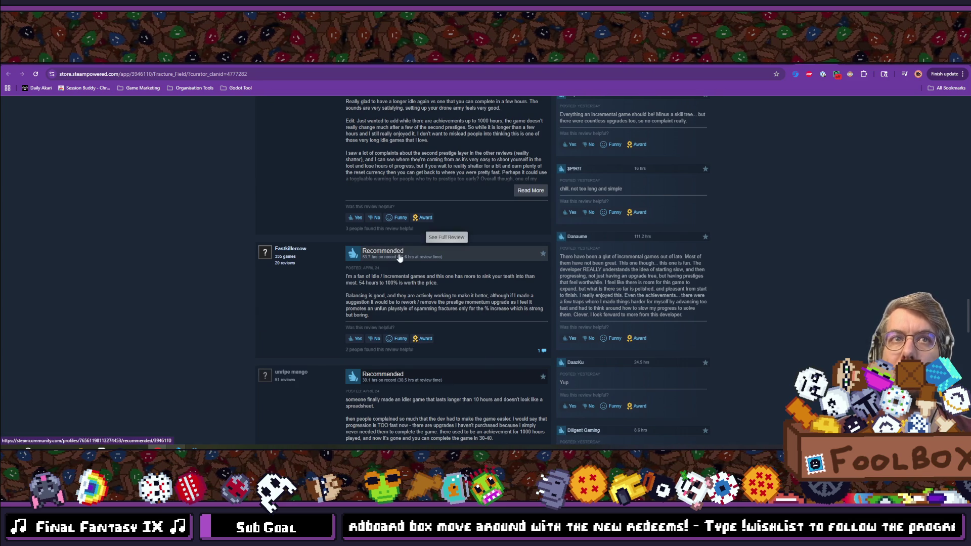
pyautogui.scroll(-2, 399, 258)
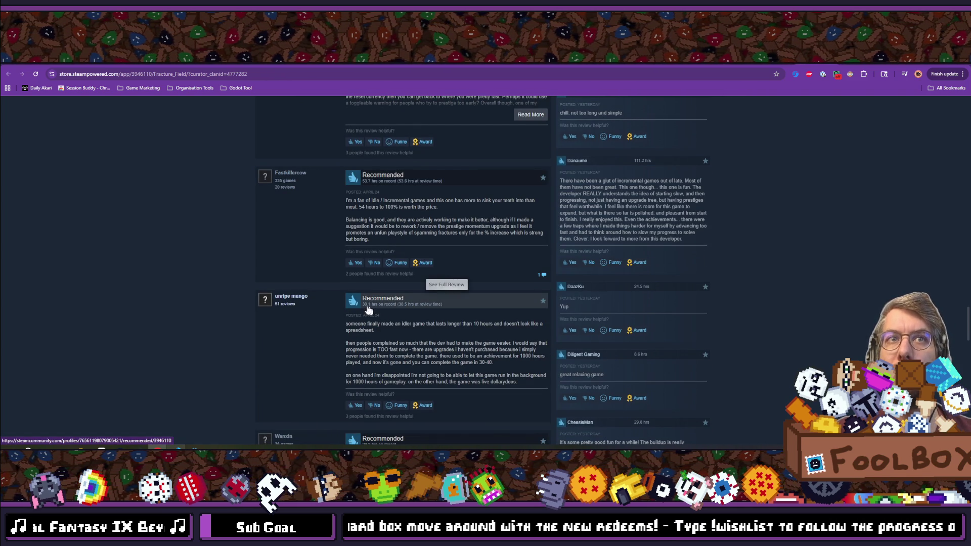
pyautogui.scroll(-3, 365, 308)
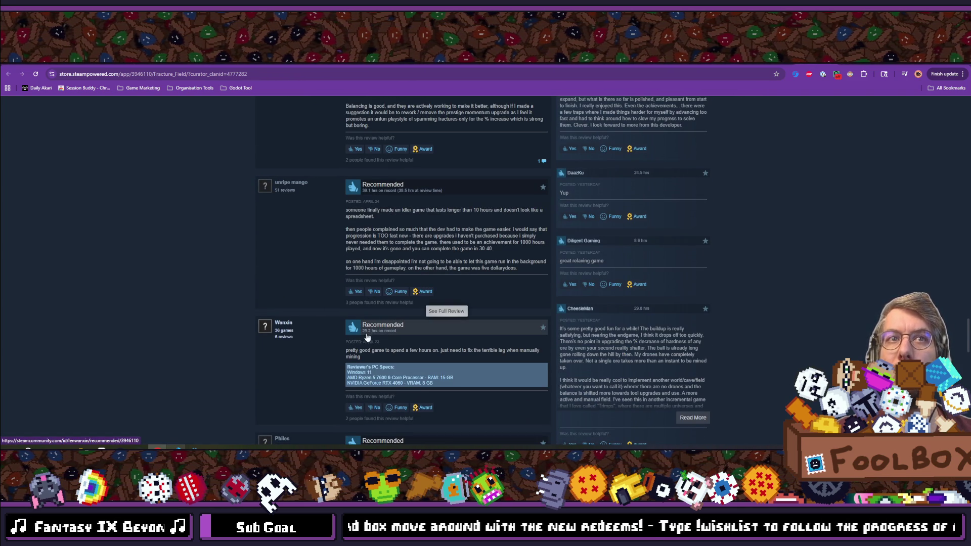
pyautogui.scroll(-5, 364, 333)
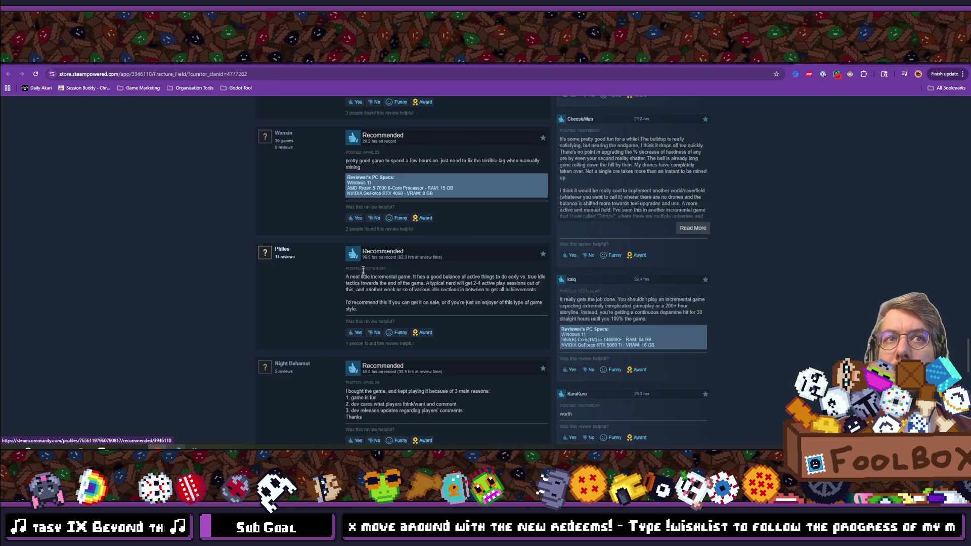
pyautogui.scroll(-4, 363, 268)
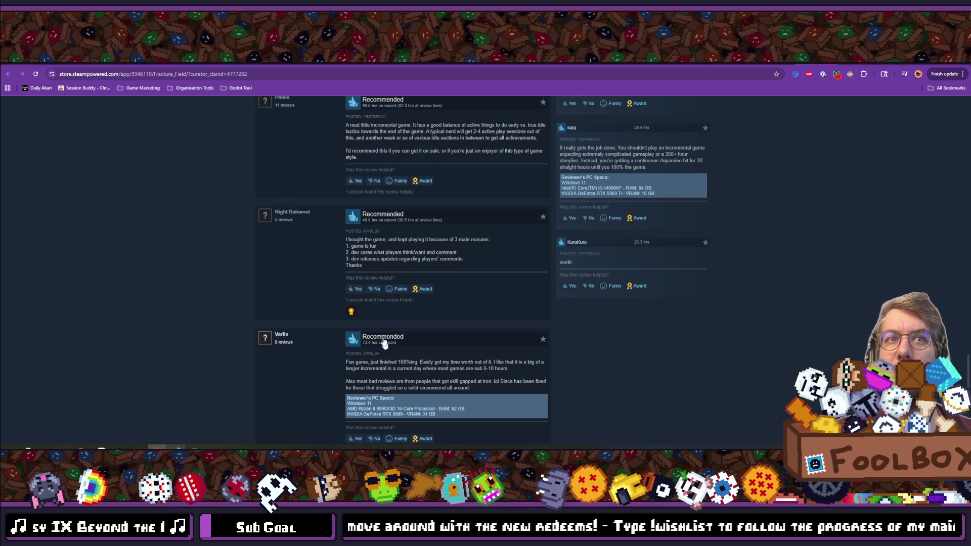
pyautogui.scroll(-4, 384, 356)
pyautogui.scroll(-3, 375, 318)
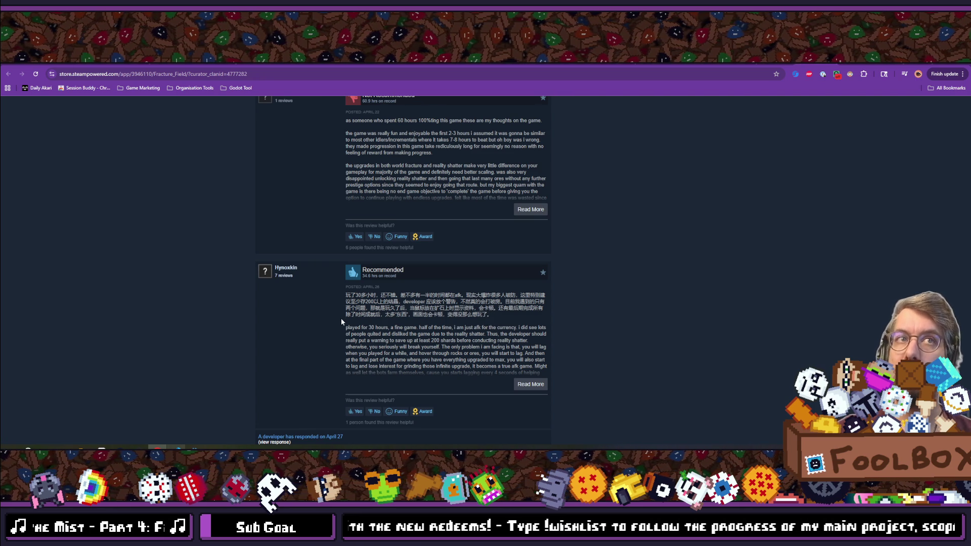
pyautogui.scroll(10, 341, 317)
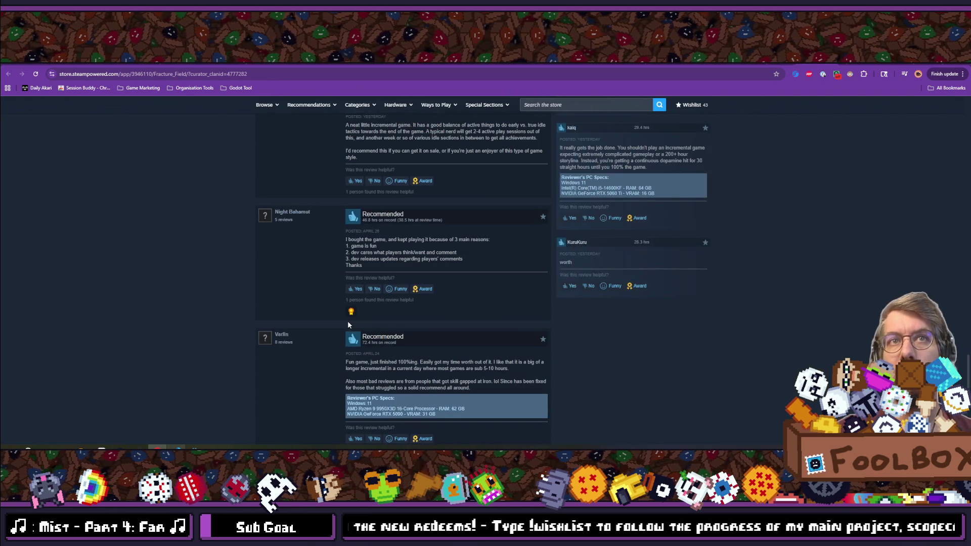
pyautogui.scroll(-5, 644, 313)
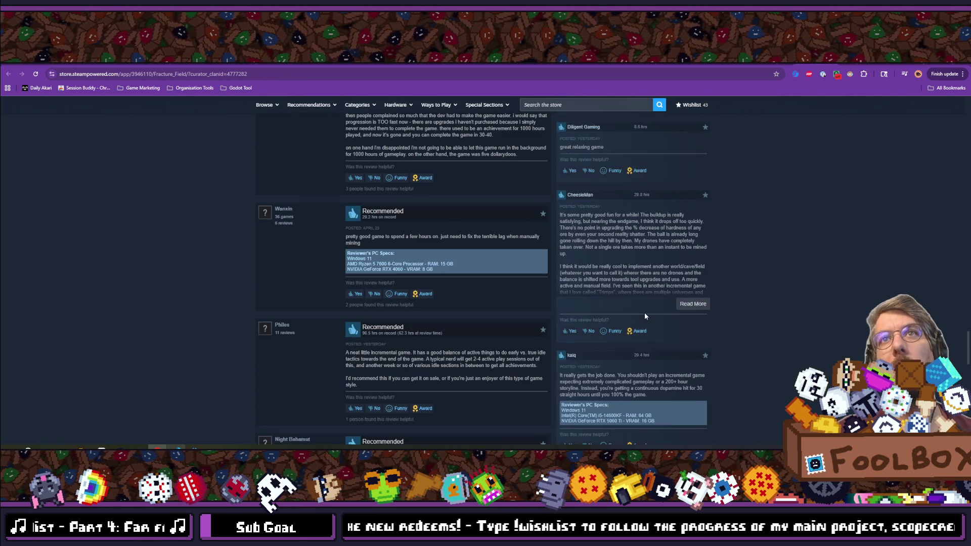
pyautogui.hotkey('ctrl', 'Tab')
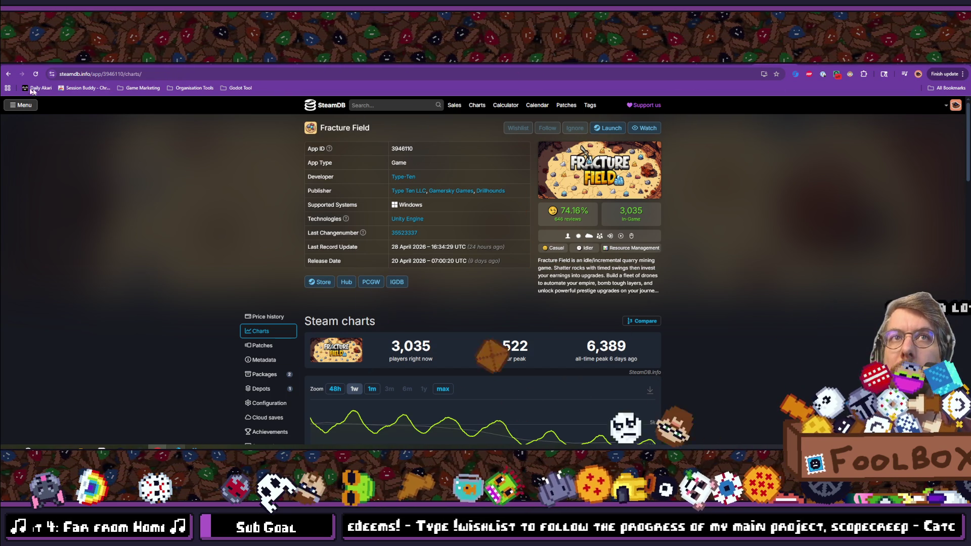
pyautogui.click(8, 75)
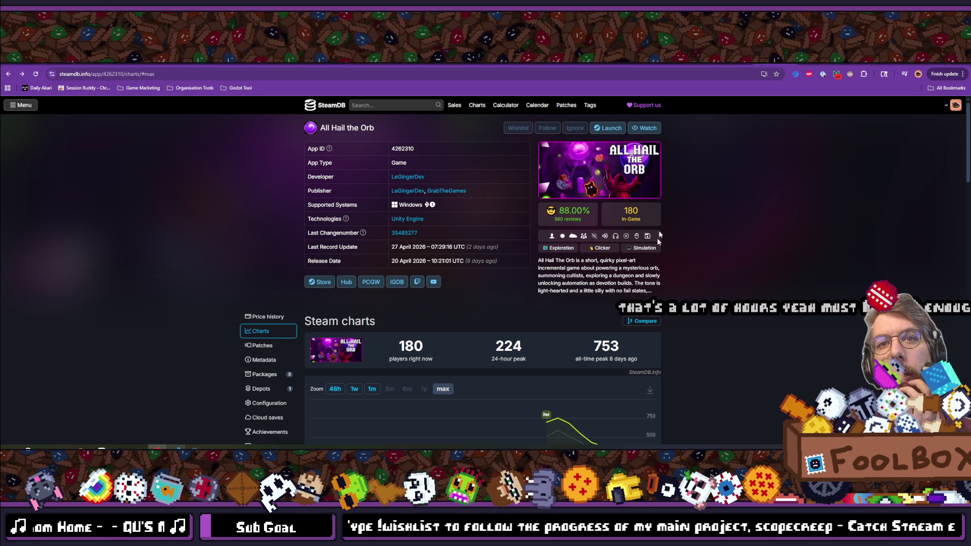
# Return to Fracture Field's charts, check its review rating, and zoom the player chart to one month.
pyautogui.scroll(-2, 553, 315)
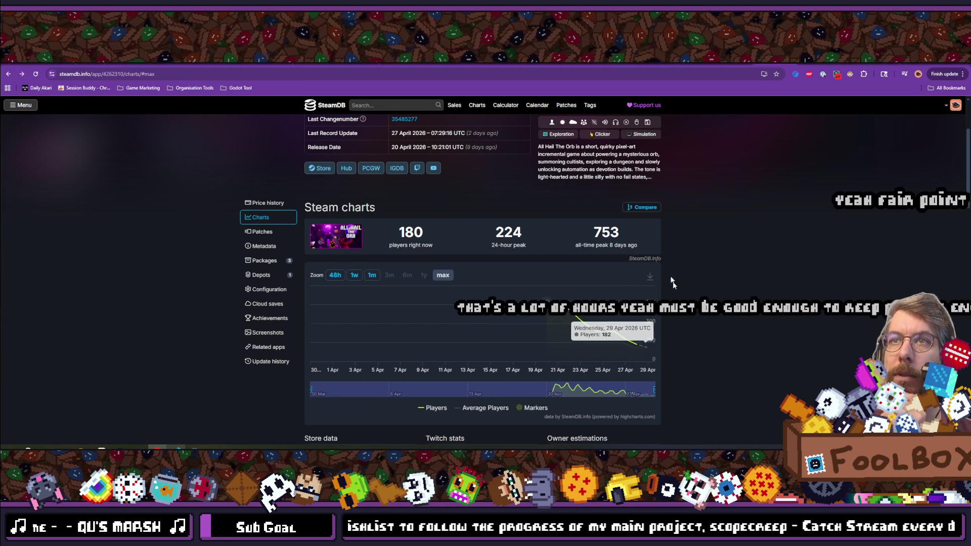
pyautogui.scroll(2, 673, 290)
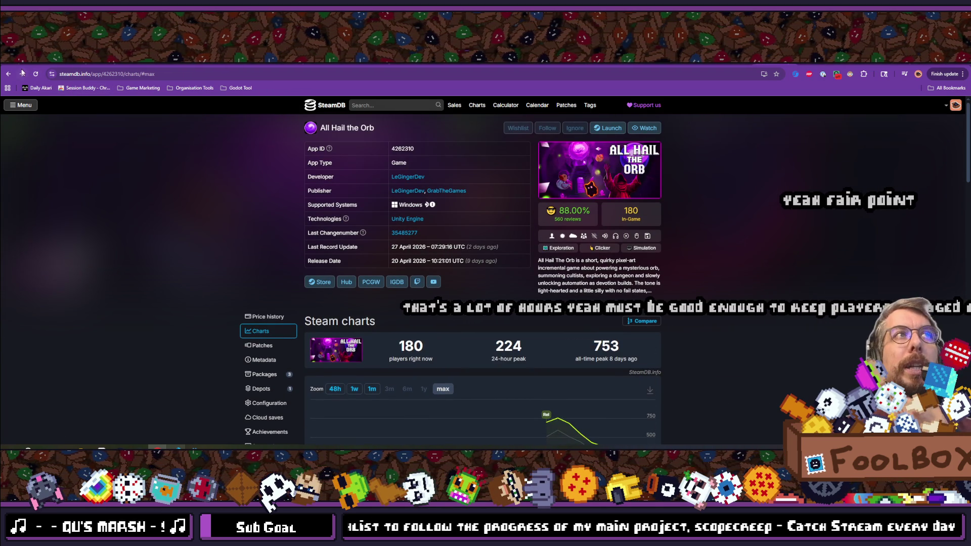
pyautogui.click(21, 74)
pyautogui.scroll(-2, 506, 193)
pyautogui.scroll(2, 633, 202)
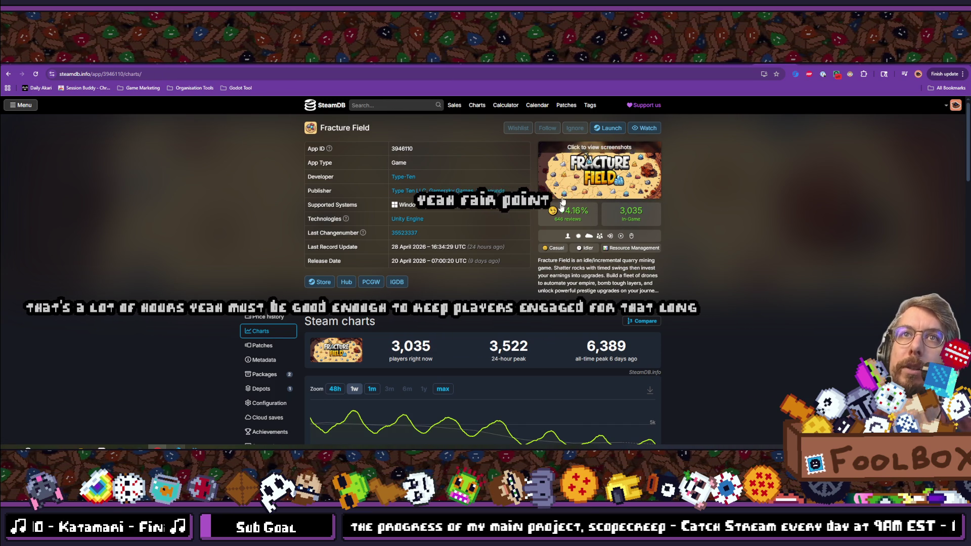
pyautogui.moveTo(569, 218)
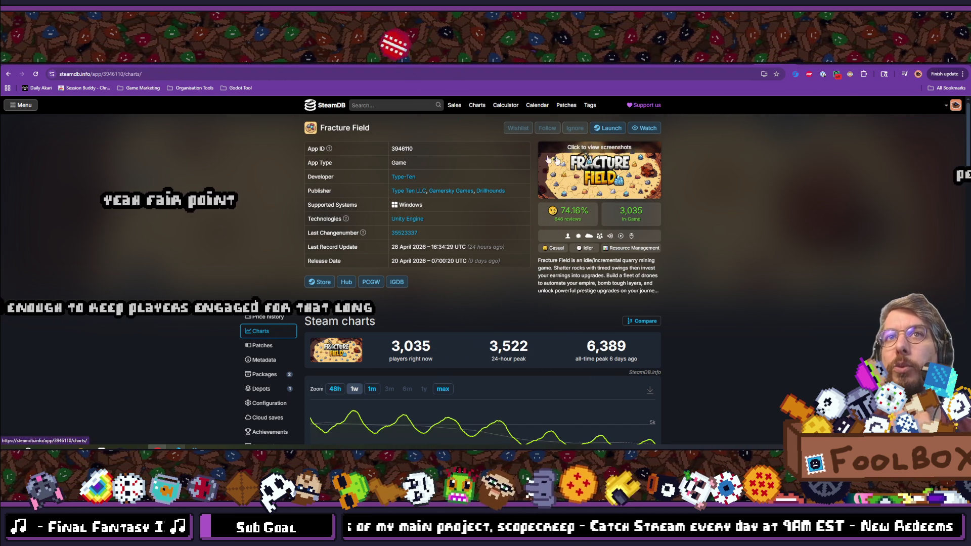
pyautogui.scroll(-3, 571, 243)
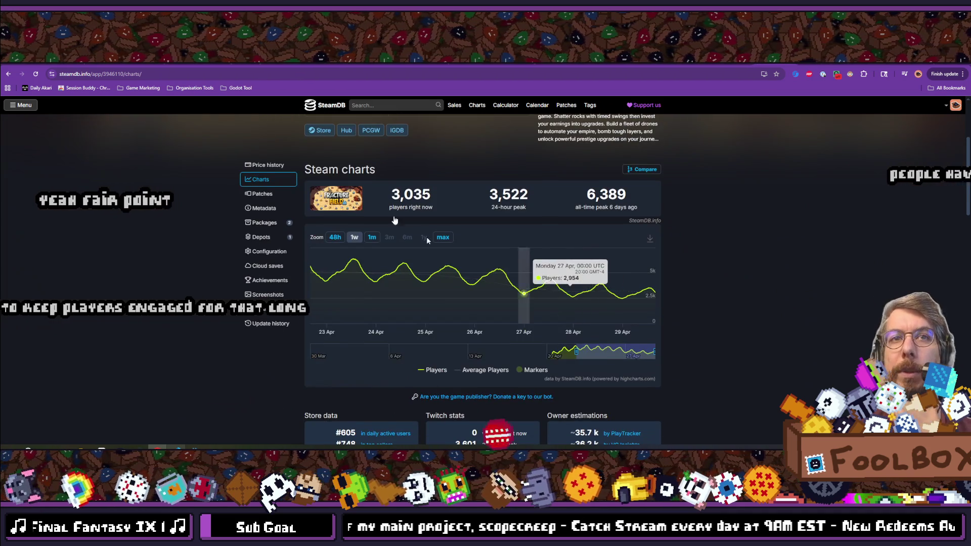
pyautogui.click(372, 237)
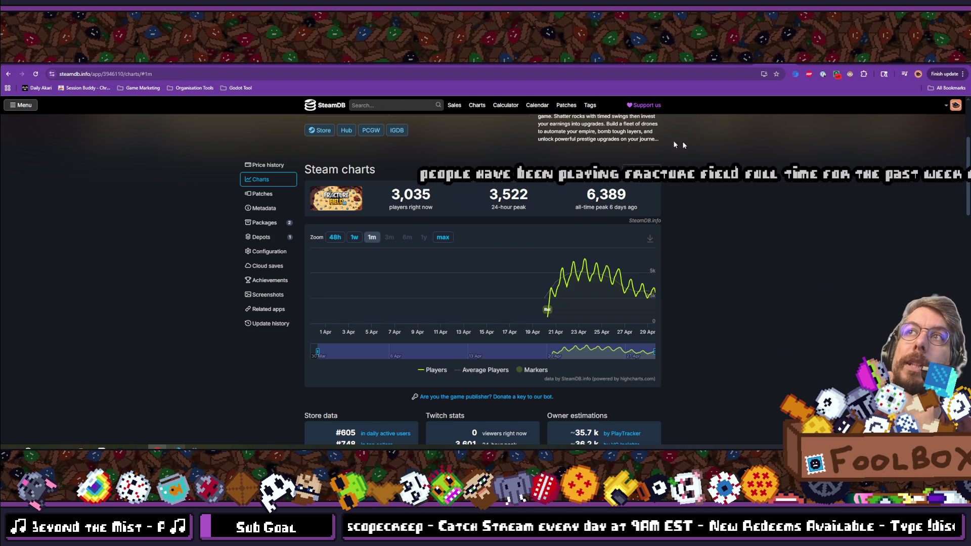
# Check the 20 April release marker, then scroll to Fracture Field's owner estimates.
pyautogui.moveTo(551, 311)
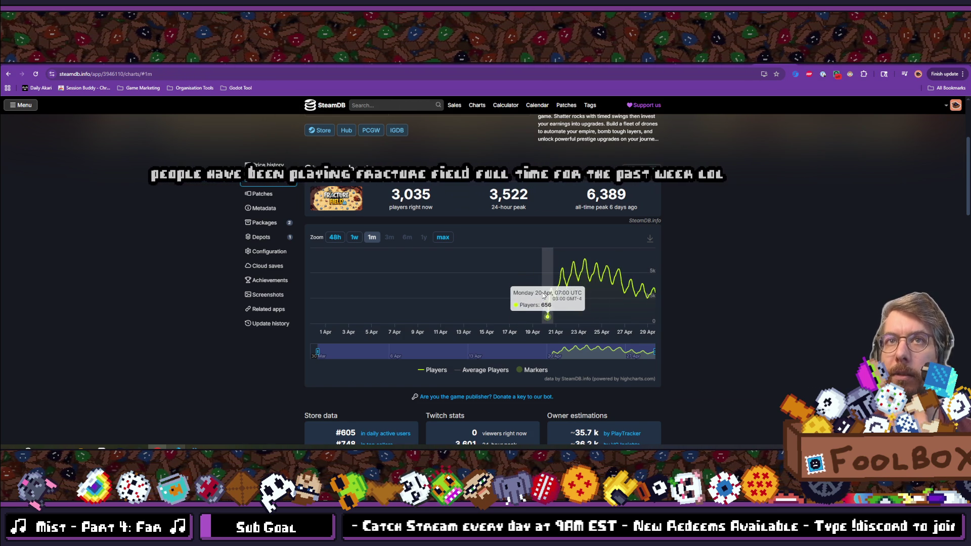
pyautogui.scroll(-2, 670, 285)
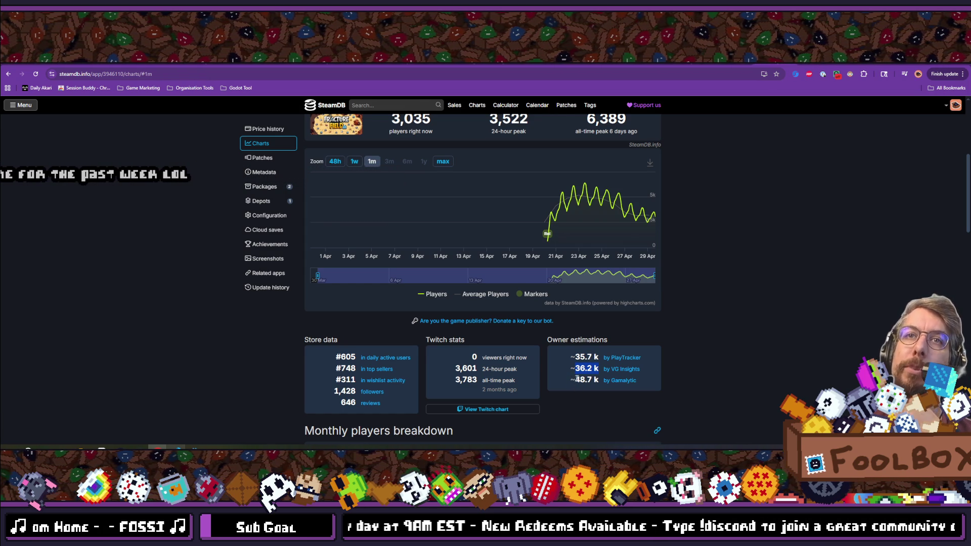
# Go back to All Hail the Orb's charts and highlight its 25.0k owner estimate.
pyautogui.click(7, 74)
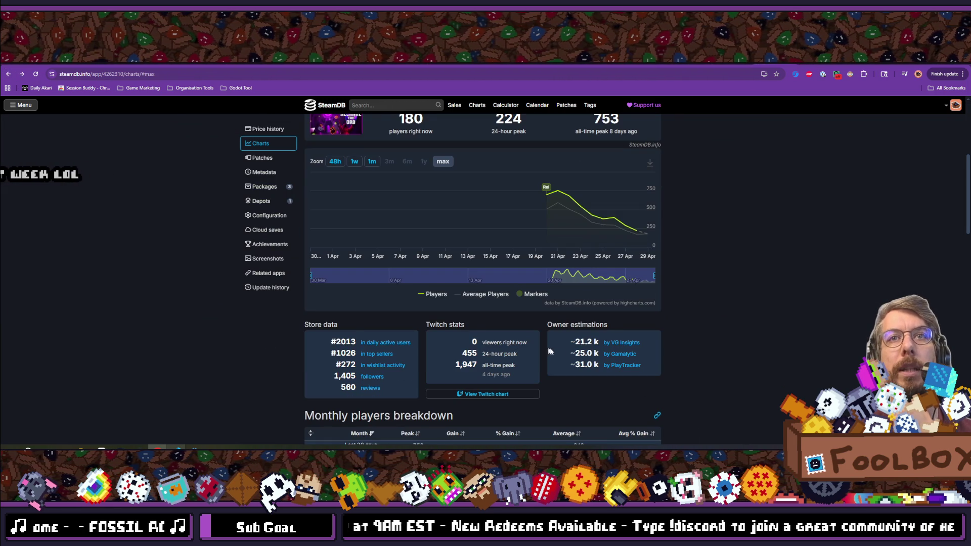
pyautogui.moveTo(605, 354); pyautogui.dragTo(599, 353)
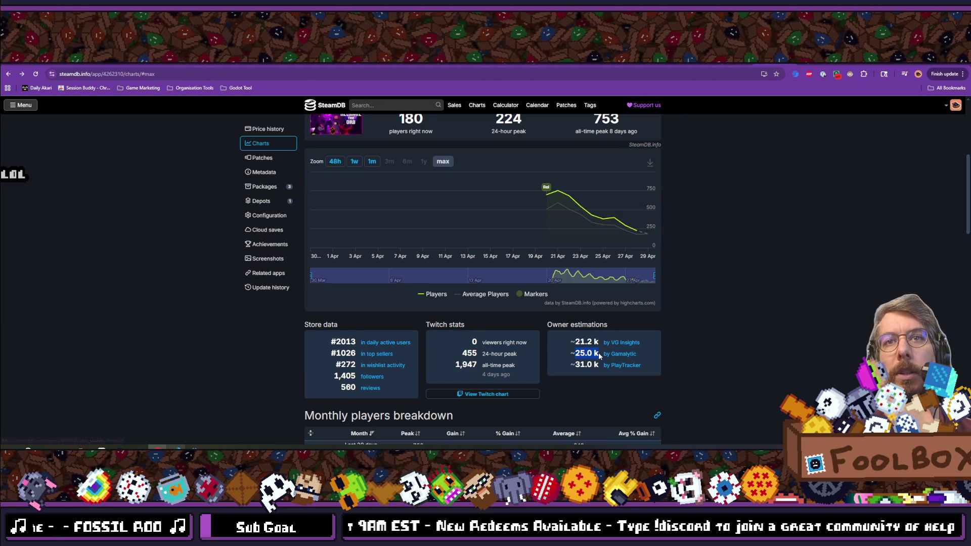
pyautogui.scroll(5, 707, 327)
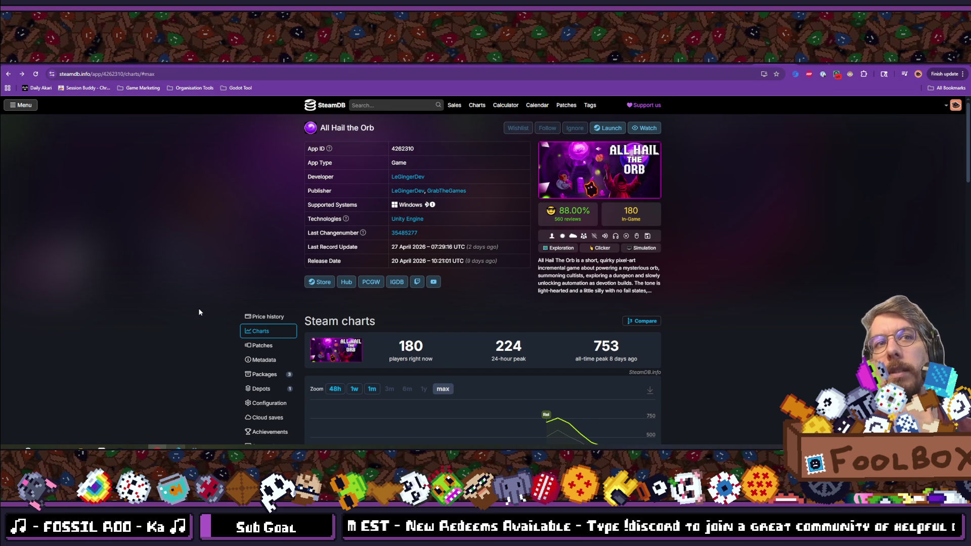
pyautogui.scroll(-5, 735, 301)
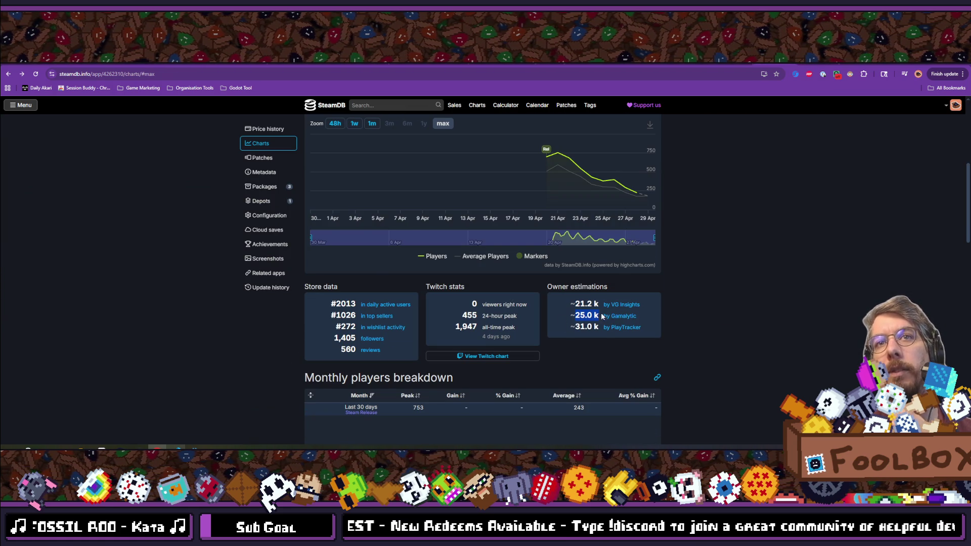
pyautogui.scroll(4, 602, 245)
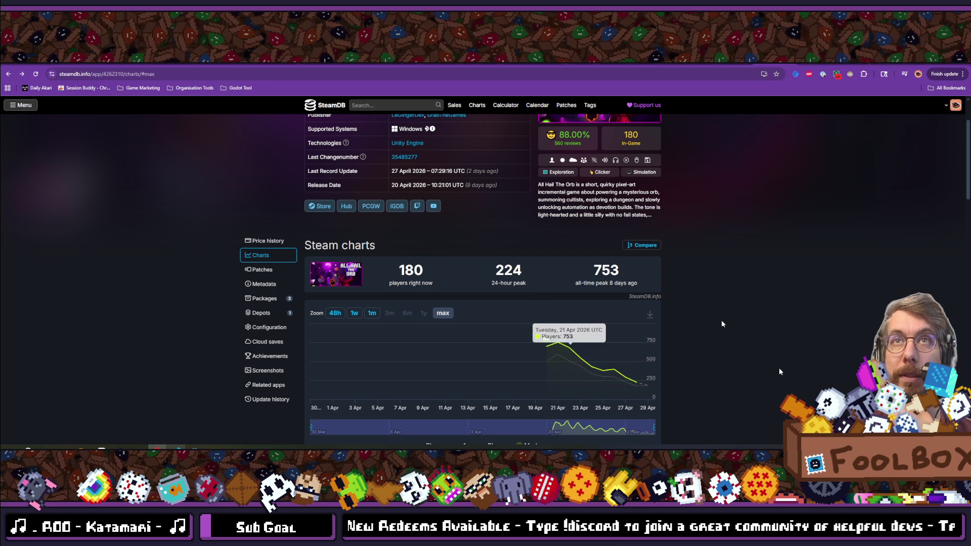
pyautogui.scroll(-3, 607, 329)
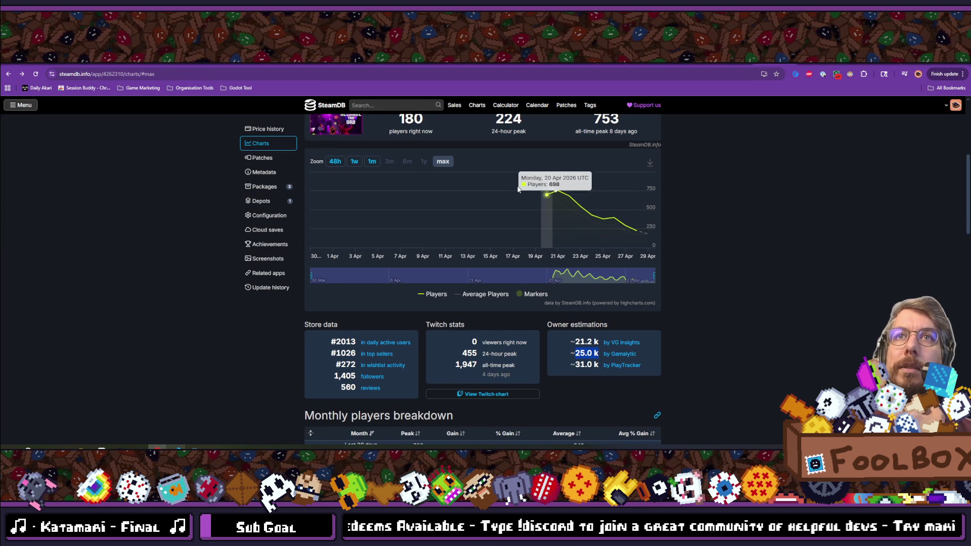
pyautogui.scroll(1, 320, 169)
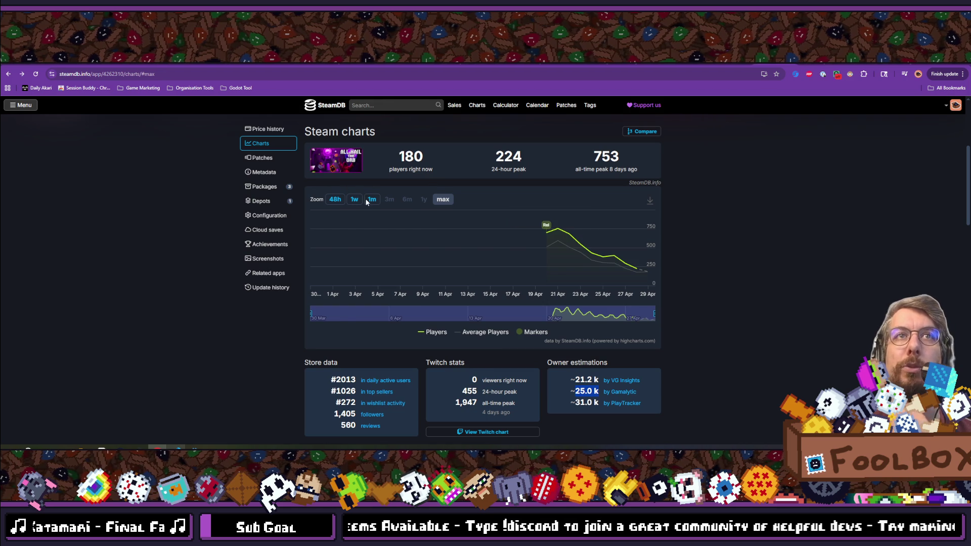
# Zoom the player-count chart to 1 week, then 1 month, and review it.
pyautogui.click(355, 201)
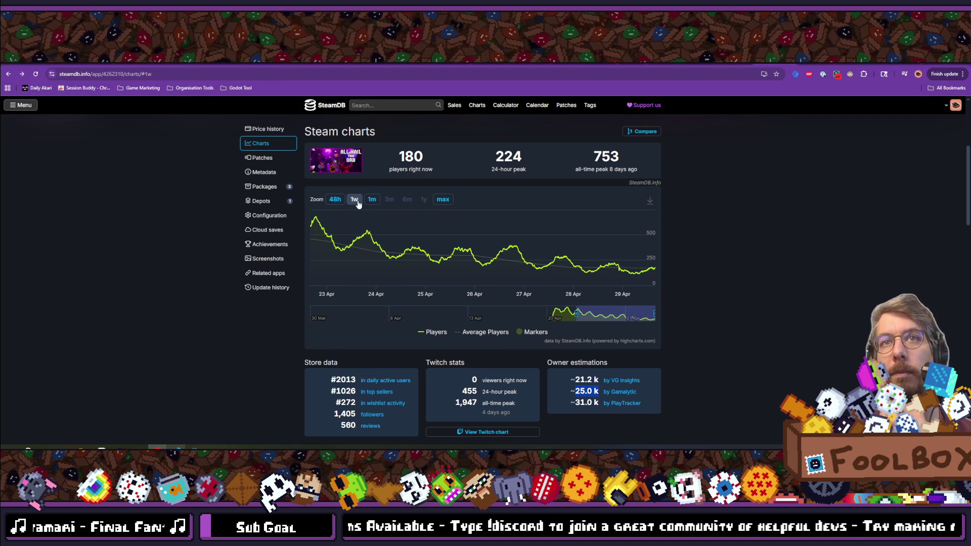
pyautogui.click(370, 202)
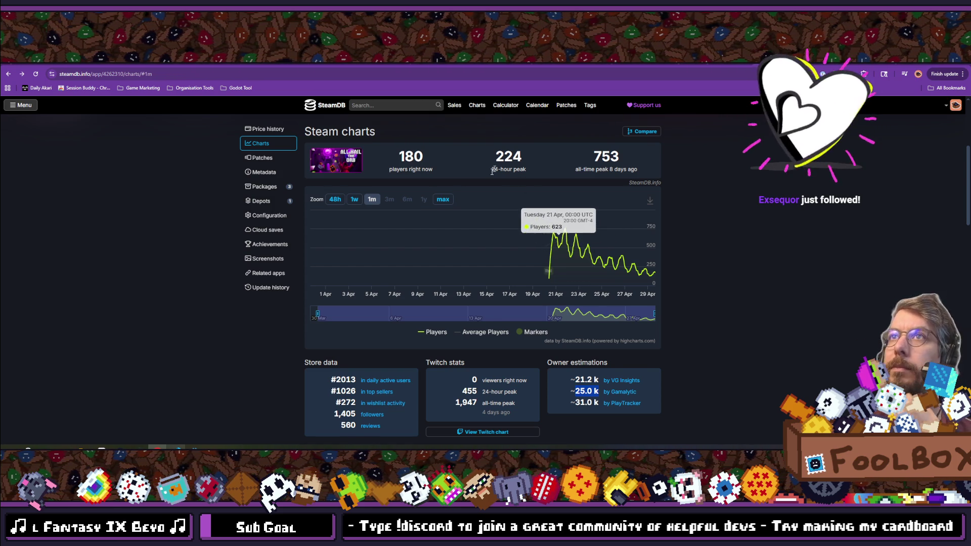
pyautogui.scroll(-3, 505, 223)
pyautogui.scroll(-7, 111, 253)
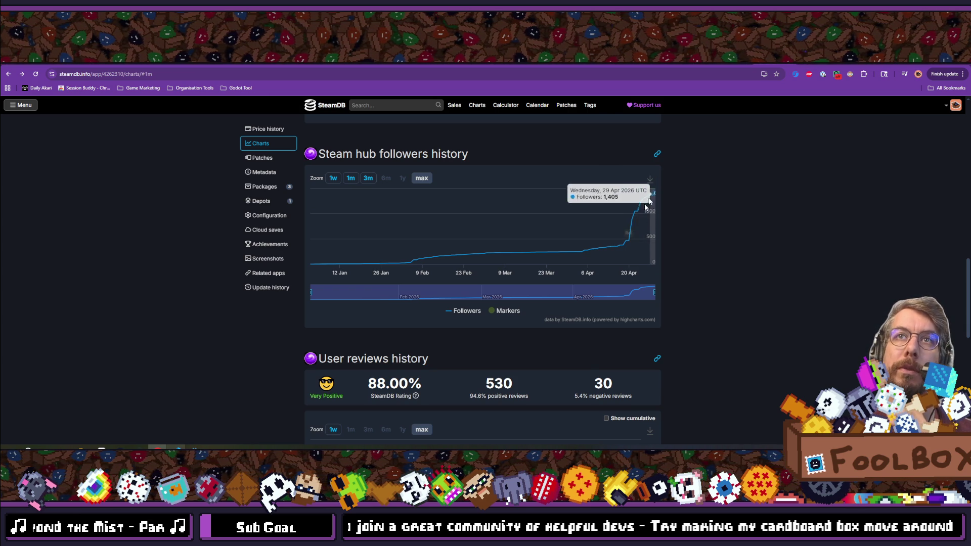
pyautogui.scroll(10, 693, 278)
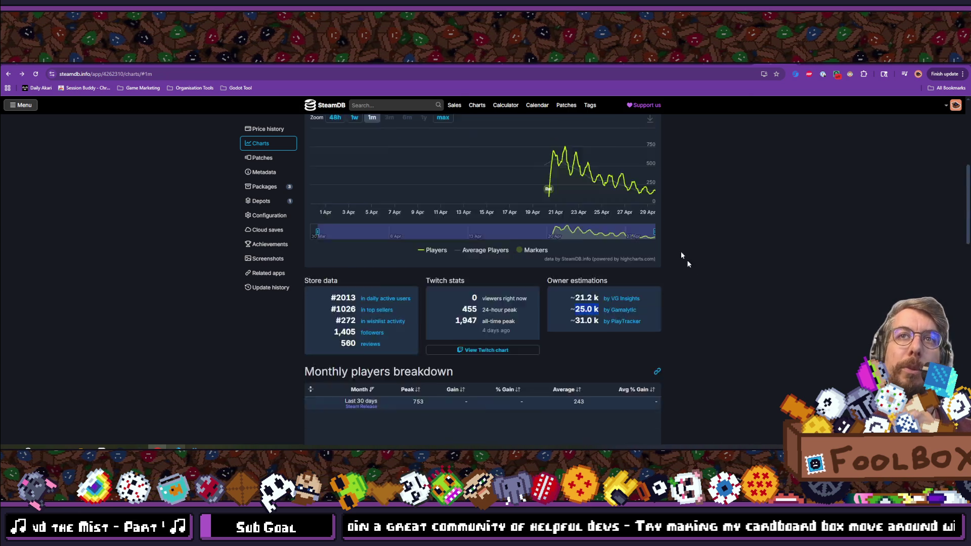
pyautogui.scroll(-10, 624, 278)
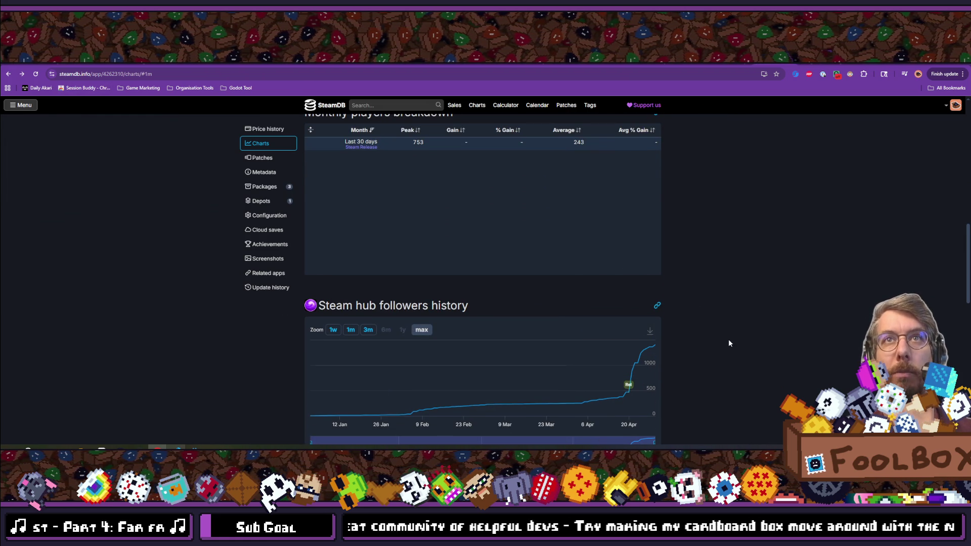
pyautogui.scroll(4, 729, 340)
pyautogui.scroll(-2, 767, 219)
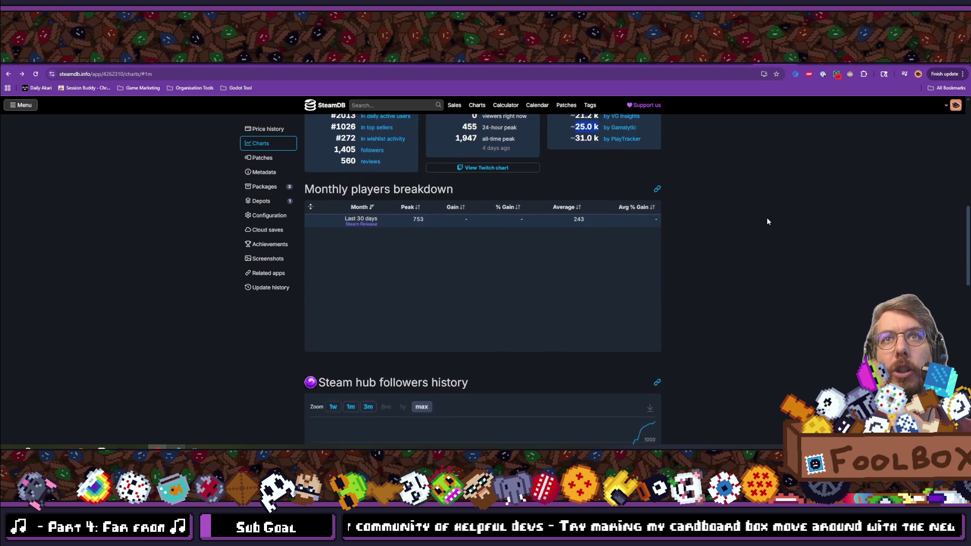
pyautogui.scroll(4, 767, 219)
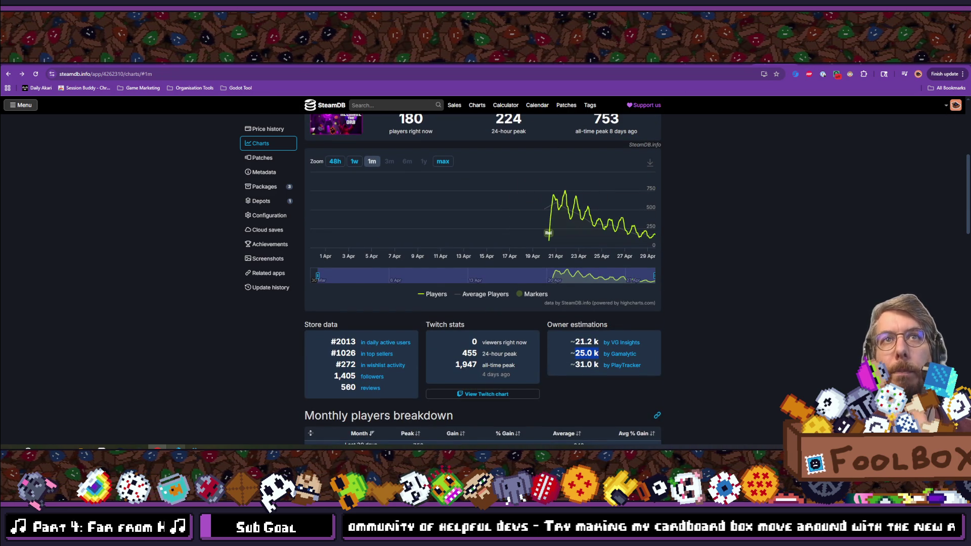
# Go forward to Fracture Field's charts and inspect its followers history.
pyautogui.click(23, 73)
pyautogui.scroll(-8, 275, 223)
pyautogui.moveTo(655, 252)
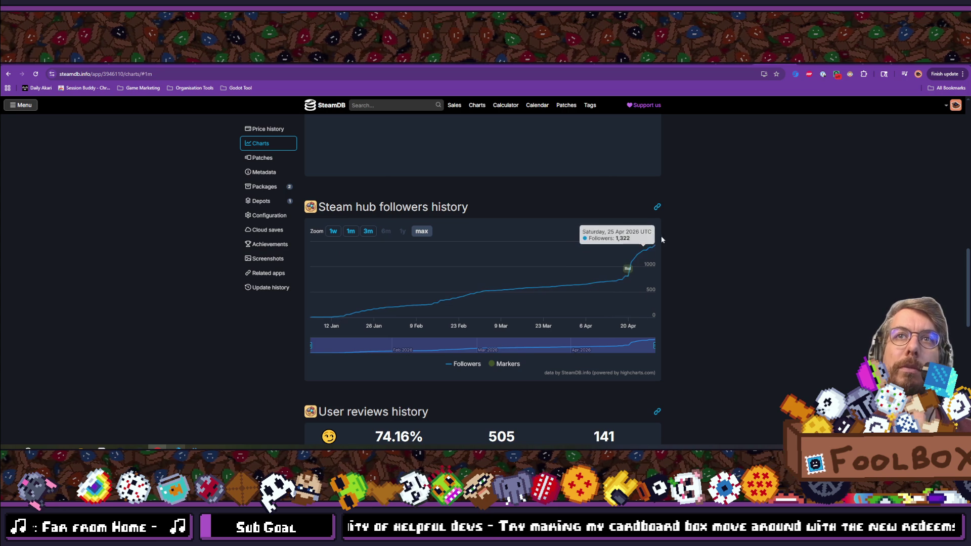
pyautogui.moveTo(630, 278)
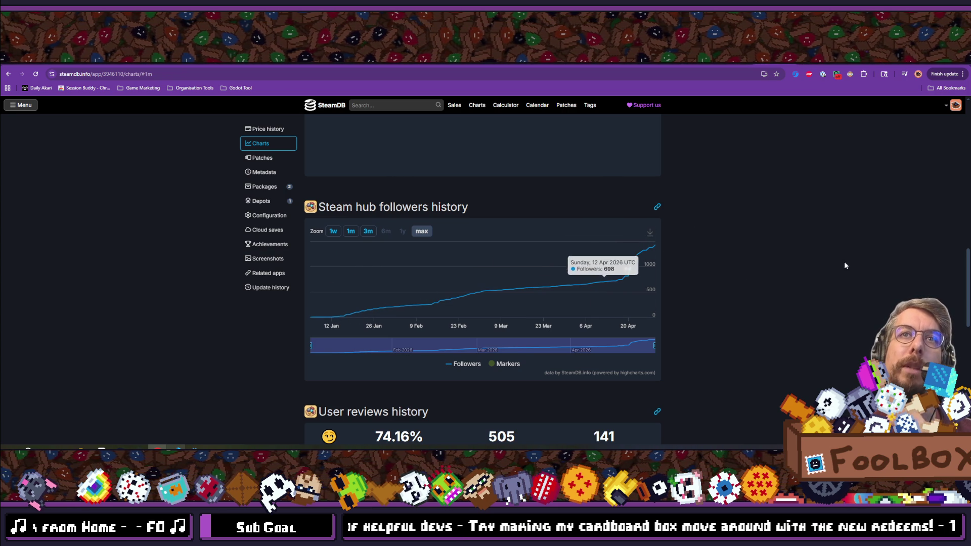
pyautogui.scroll(-5, 722, 234)
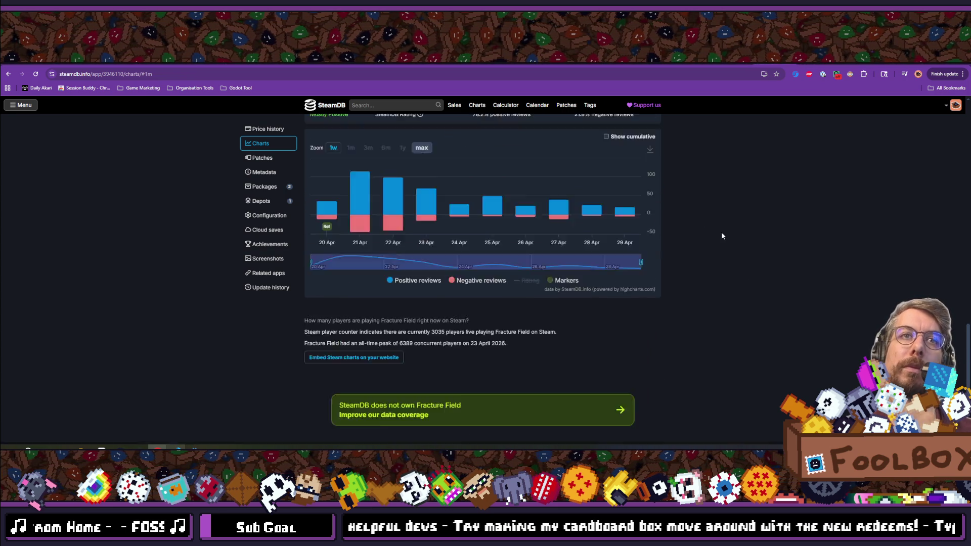
pyautogui.scroll(10, 722, 235)
# Switch to the Twitch home page browser window and maximize it to full screen.
pyautogui.scroll(3, 722, 235)
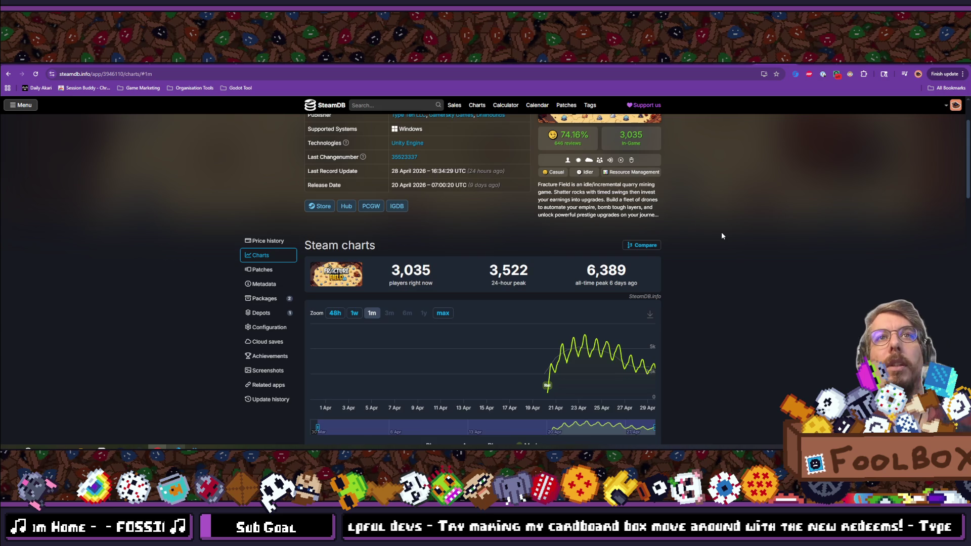
pyautogui.scroll(2, 722, 235)
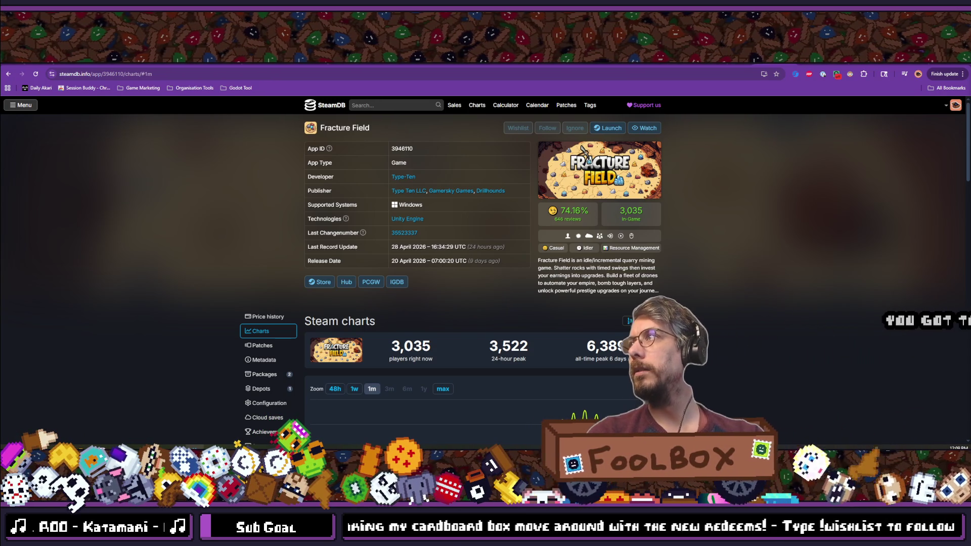
pyautogui.hotkey('alt', 'Tab')
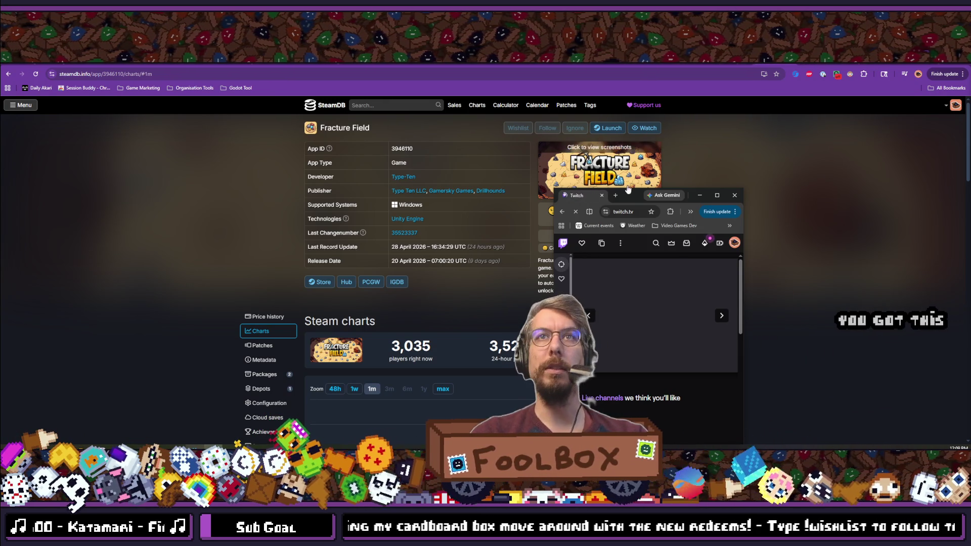
pyautogui.doubleClick(632, 195)
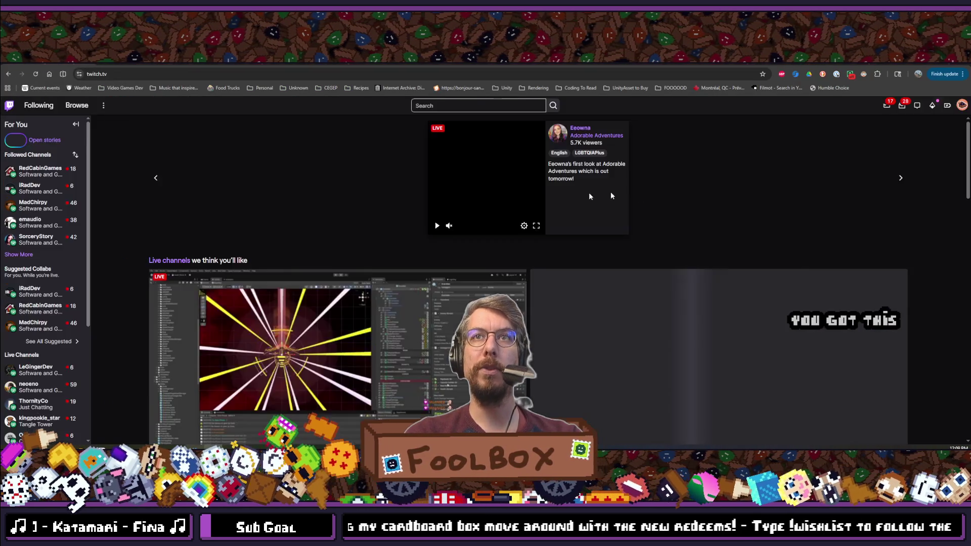